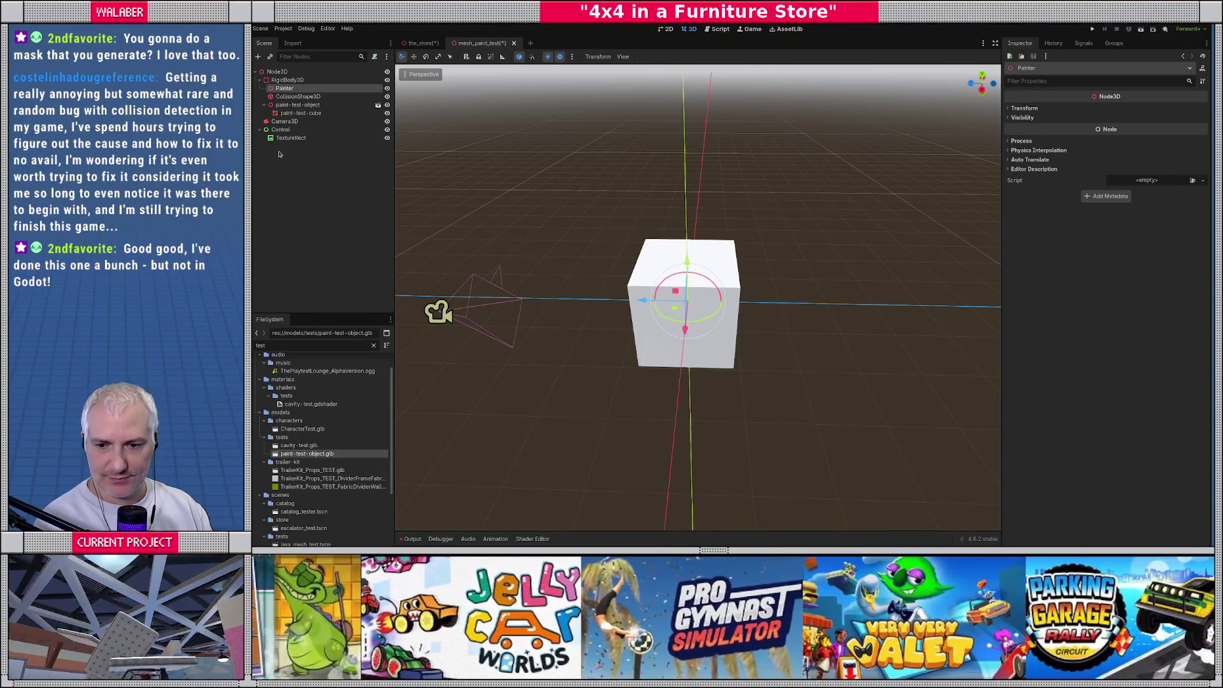
Attach a new script object-painter.gd, saved in res://scripts/missions, to the Painter node.
right_click(297, 89)
left_click(338, 146)
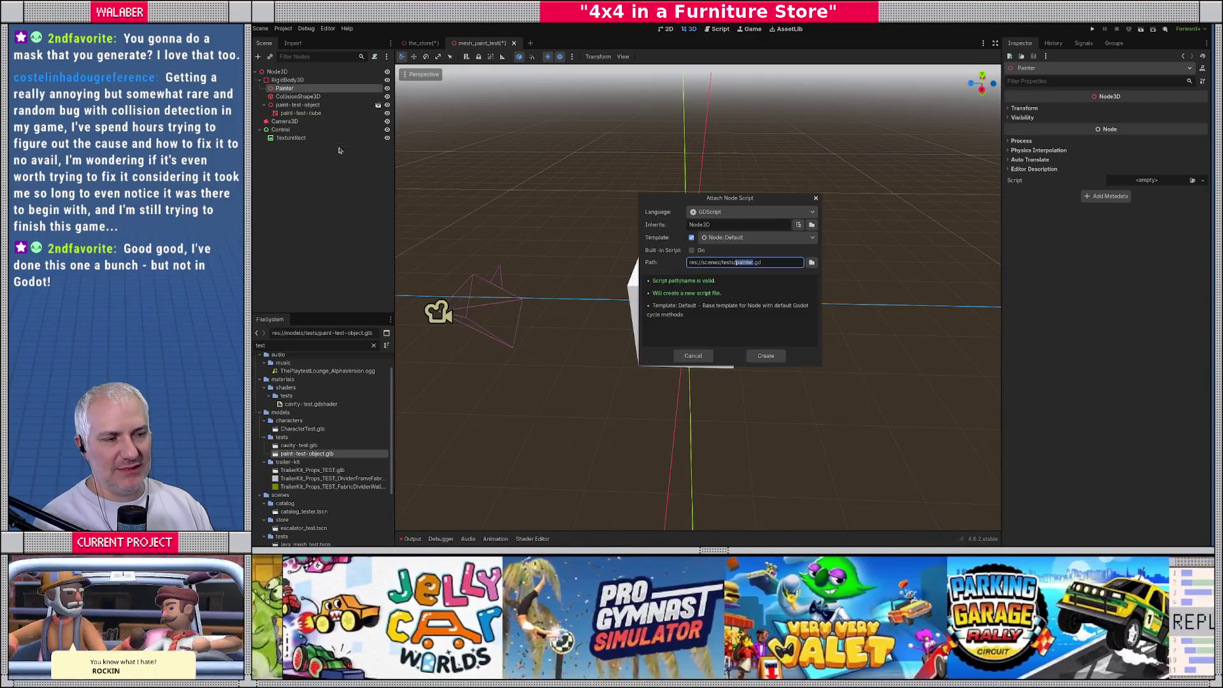
left_click(811, 263)
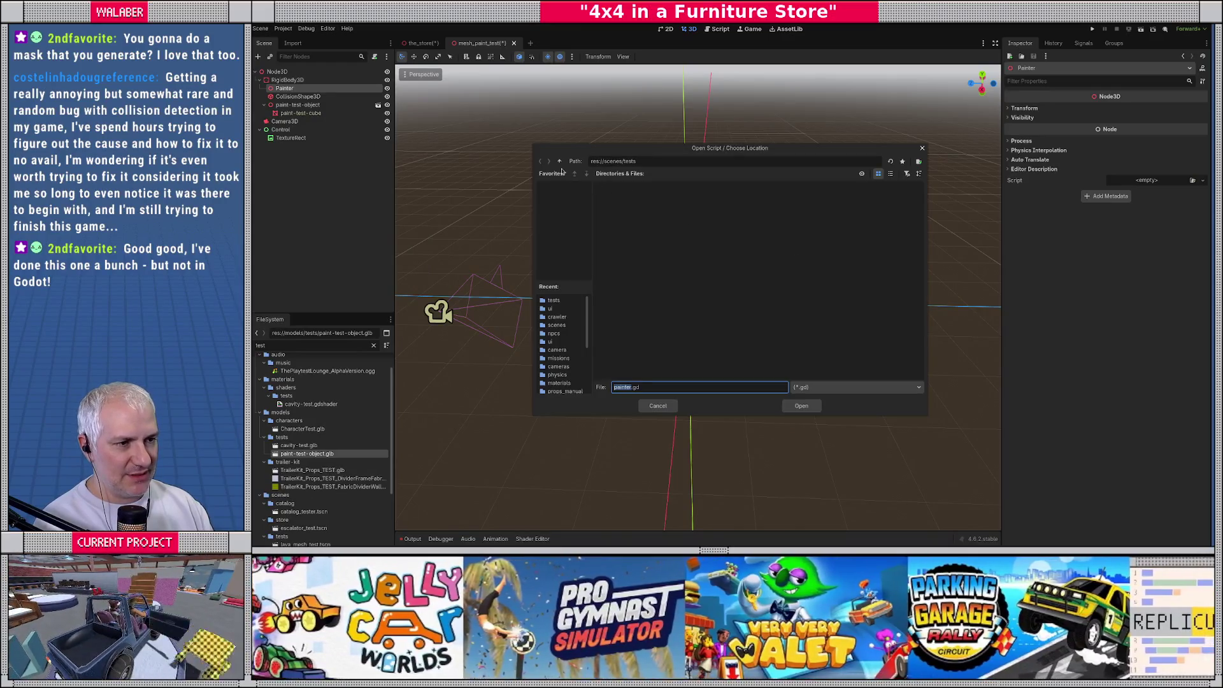
left_click(560, 163)
left_click(561, 164)
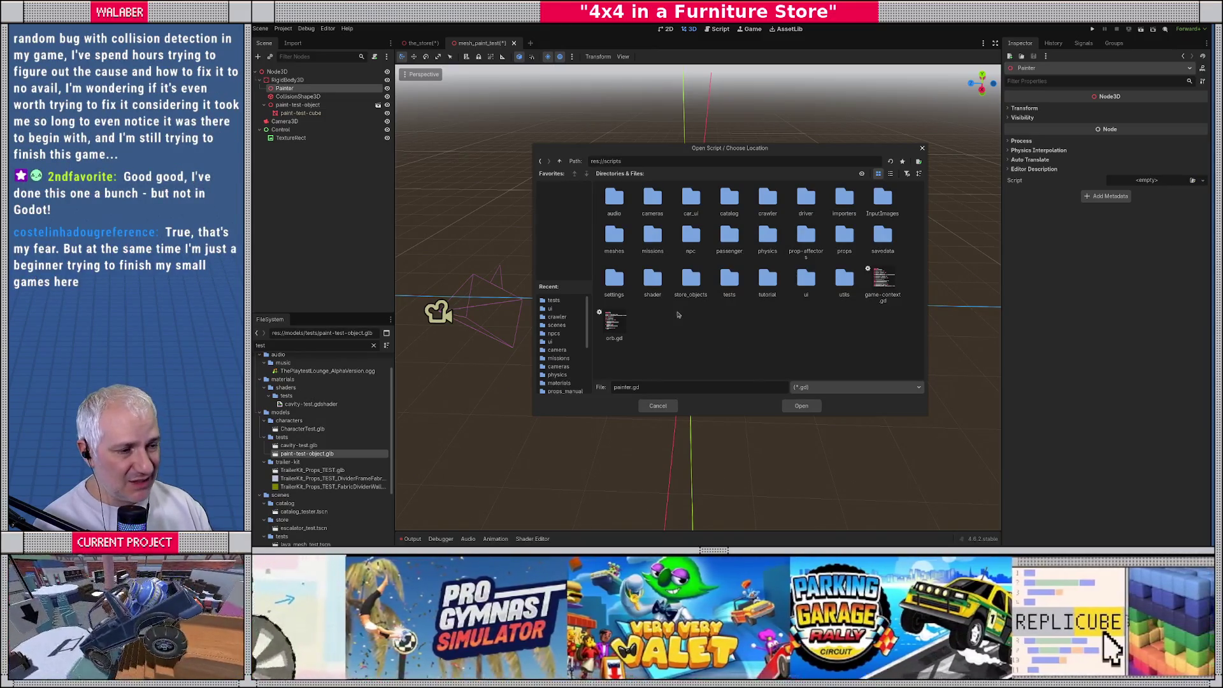
double_click(652, 238)
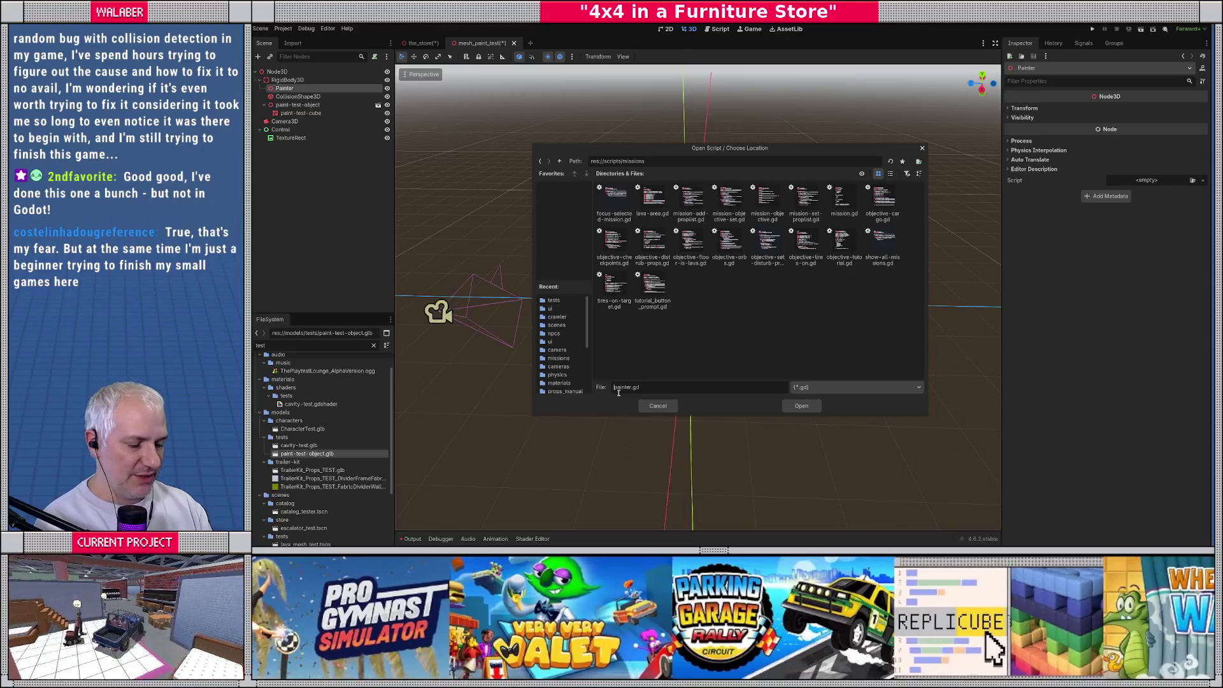
type("object-")
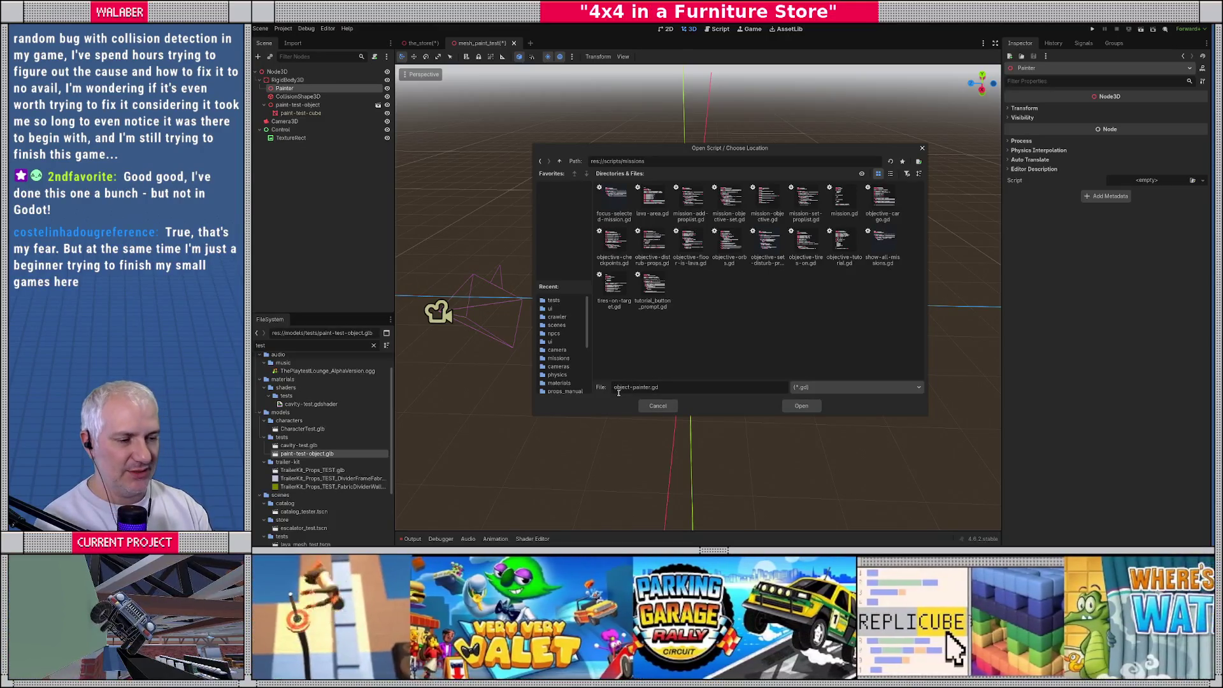
key("Return")
left_click(766, 356)
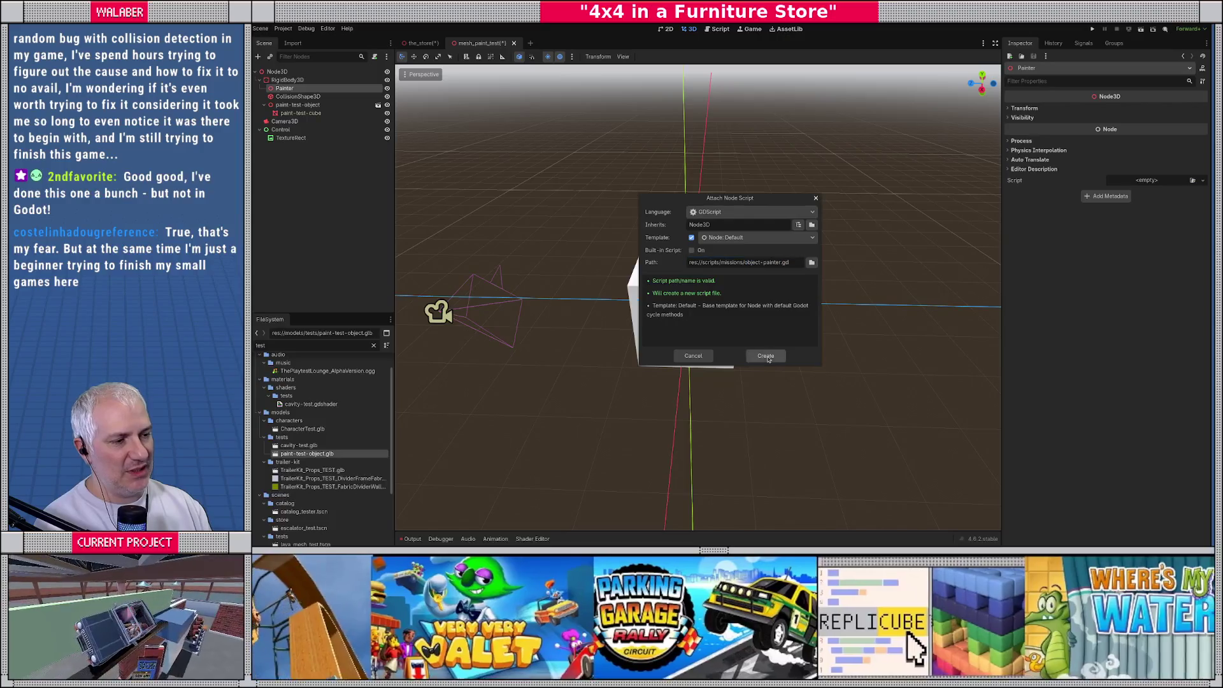
key("Down")
Add class_name ObjectPainter and an exported mesh_instance : MeshInstance3D variable.
type("class_name Objec")
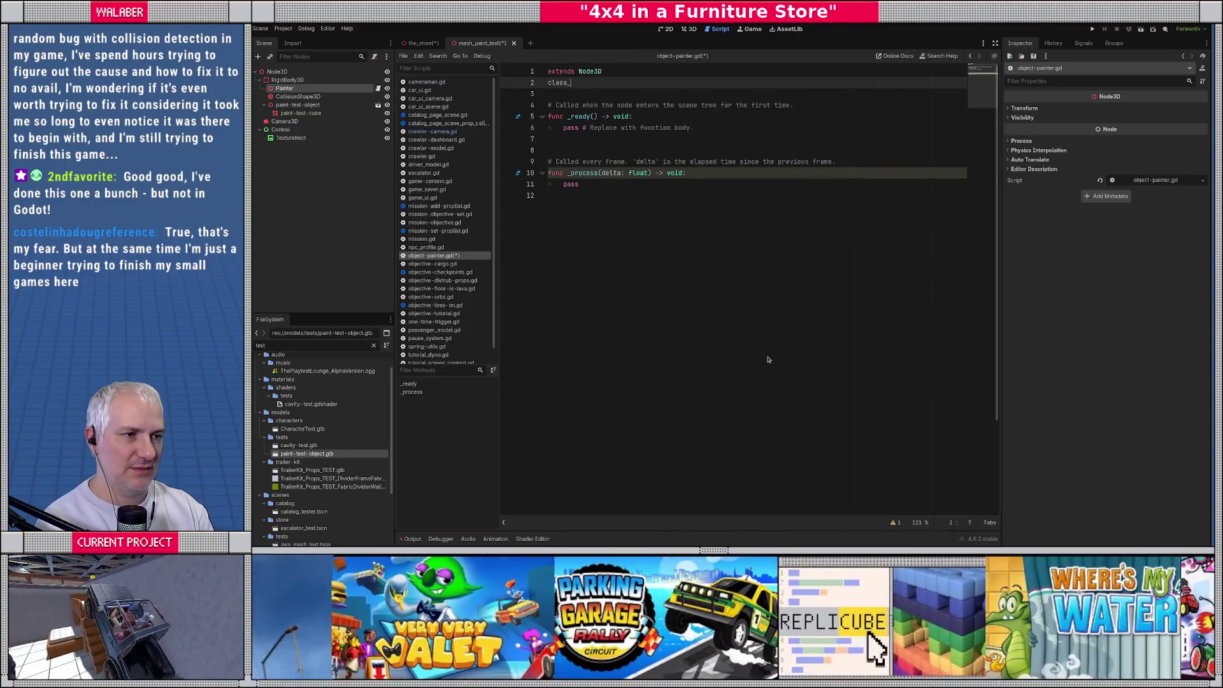
type("tPainter")
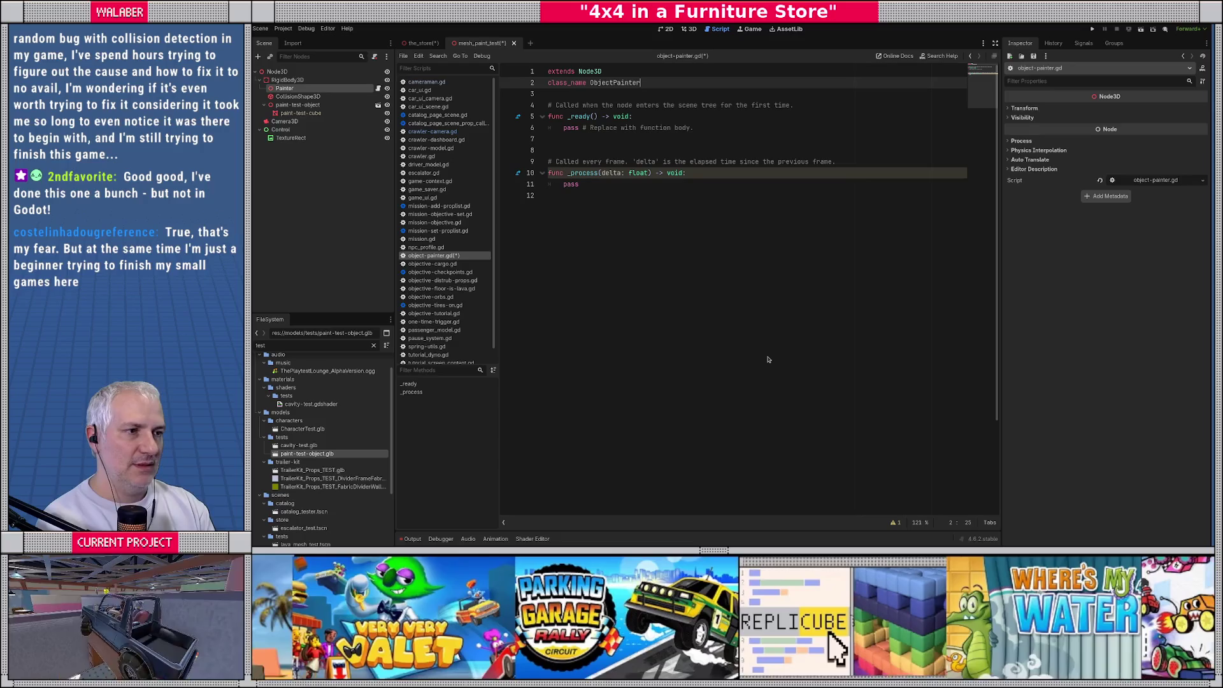
key("Return")
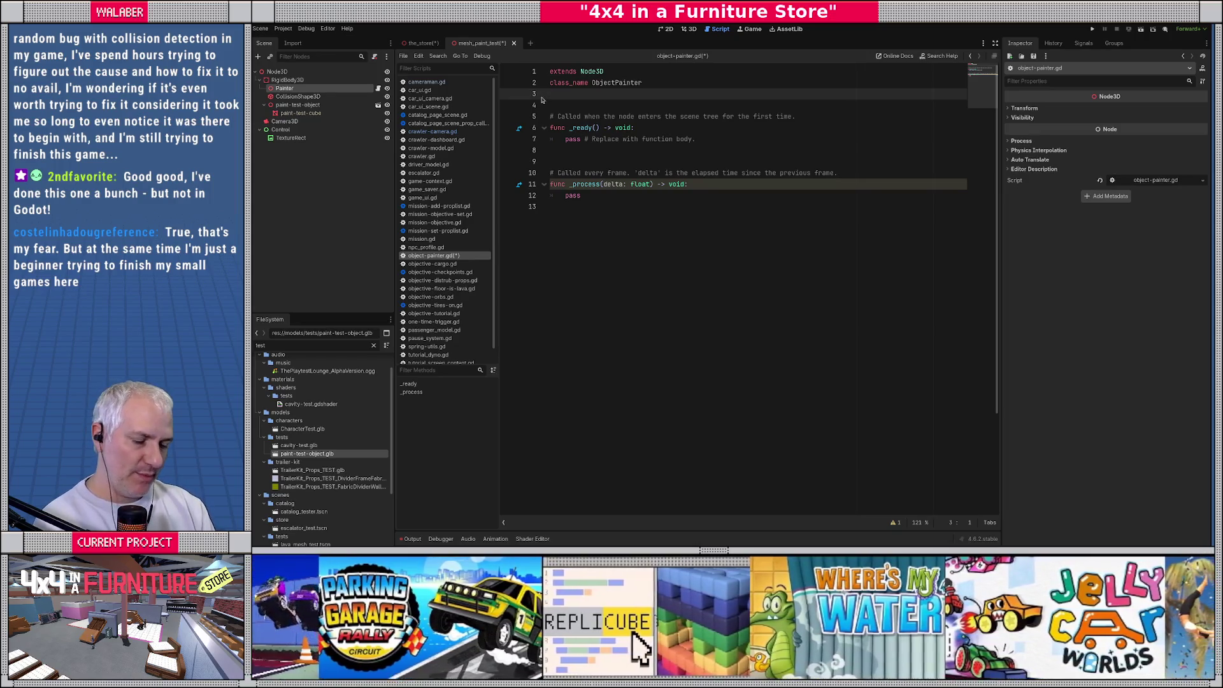
key("Return")
type("@export va")
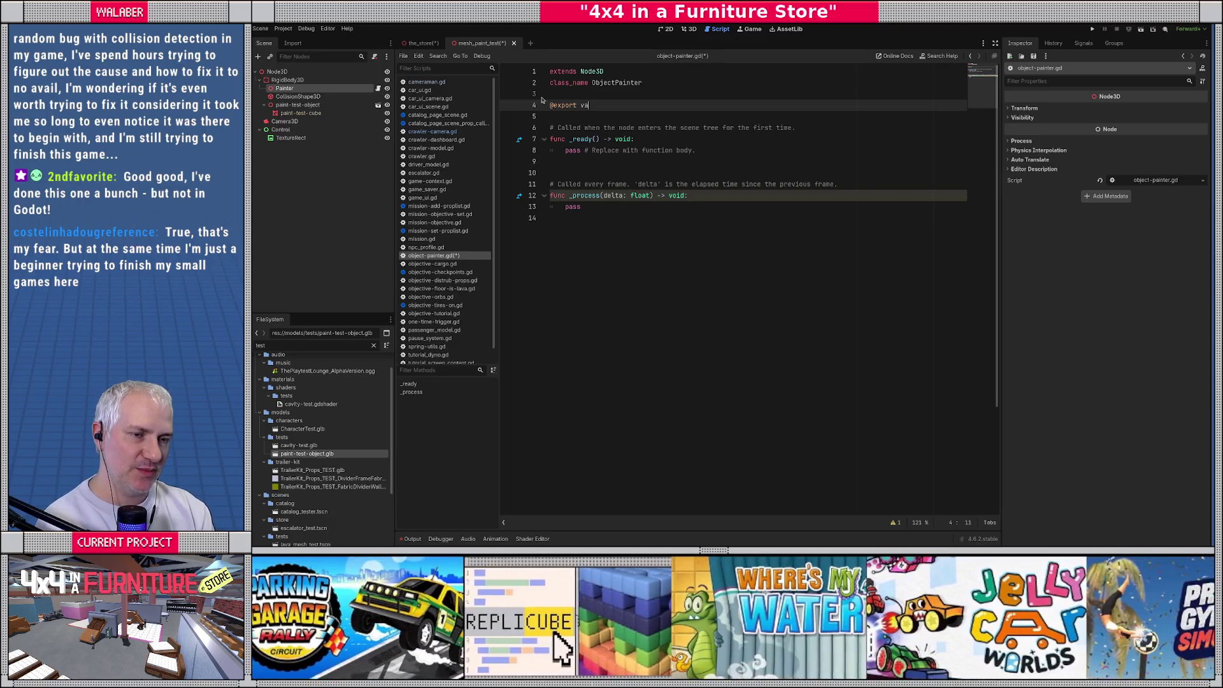
type("r")
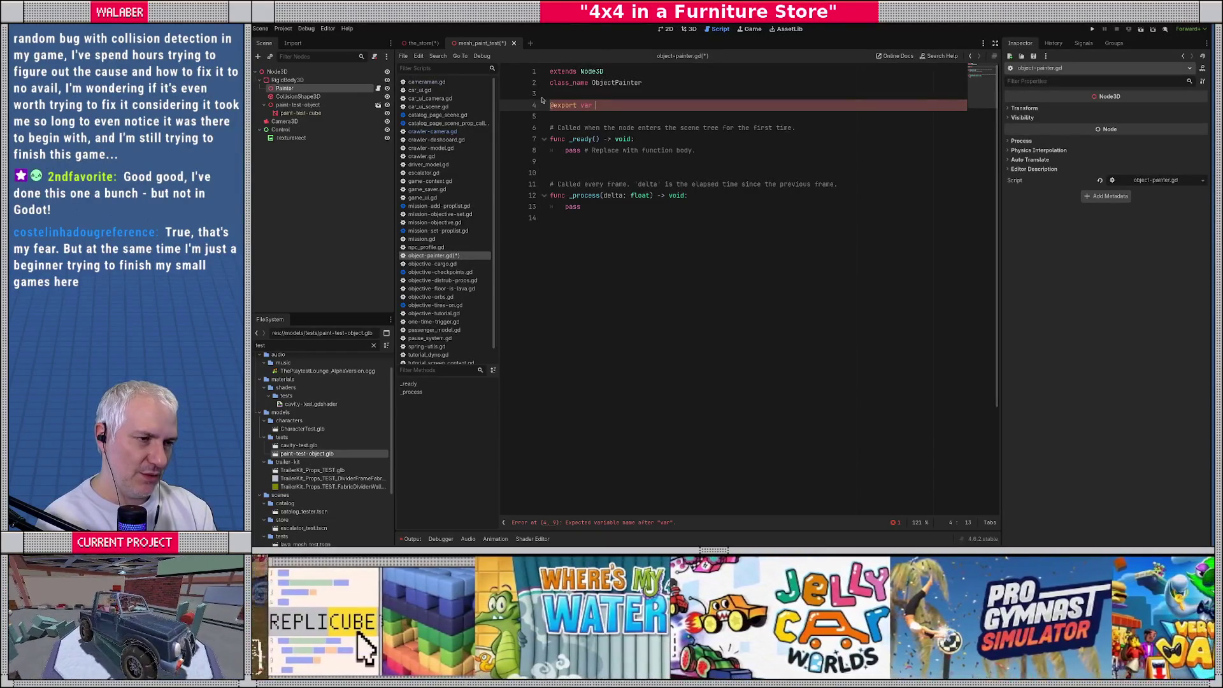
type("me")
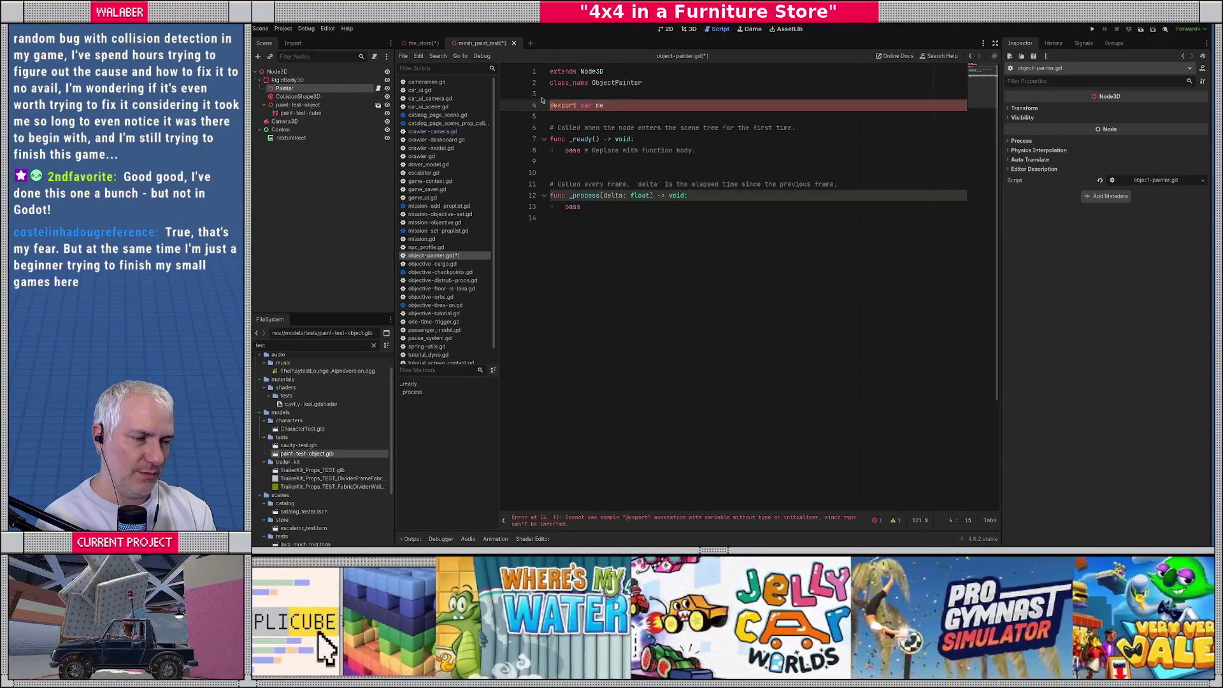
type("sh")
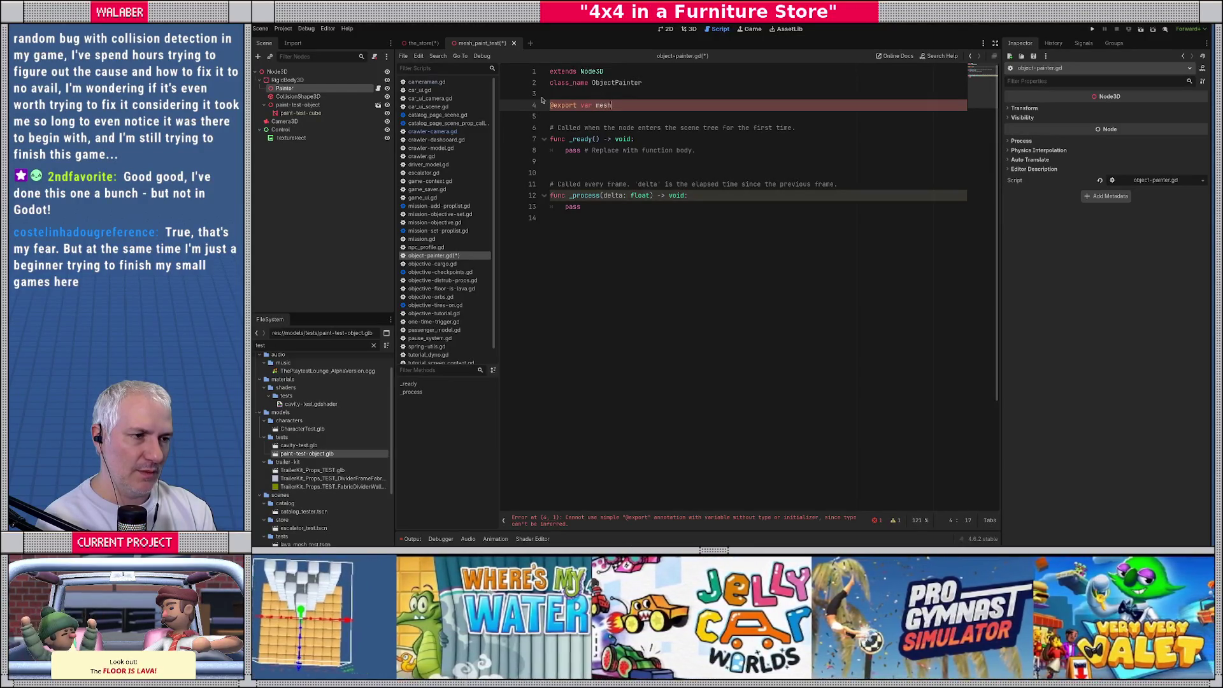
key("BackSpace")
key("BackSpace")
key("BackSpace")
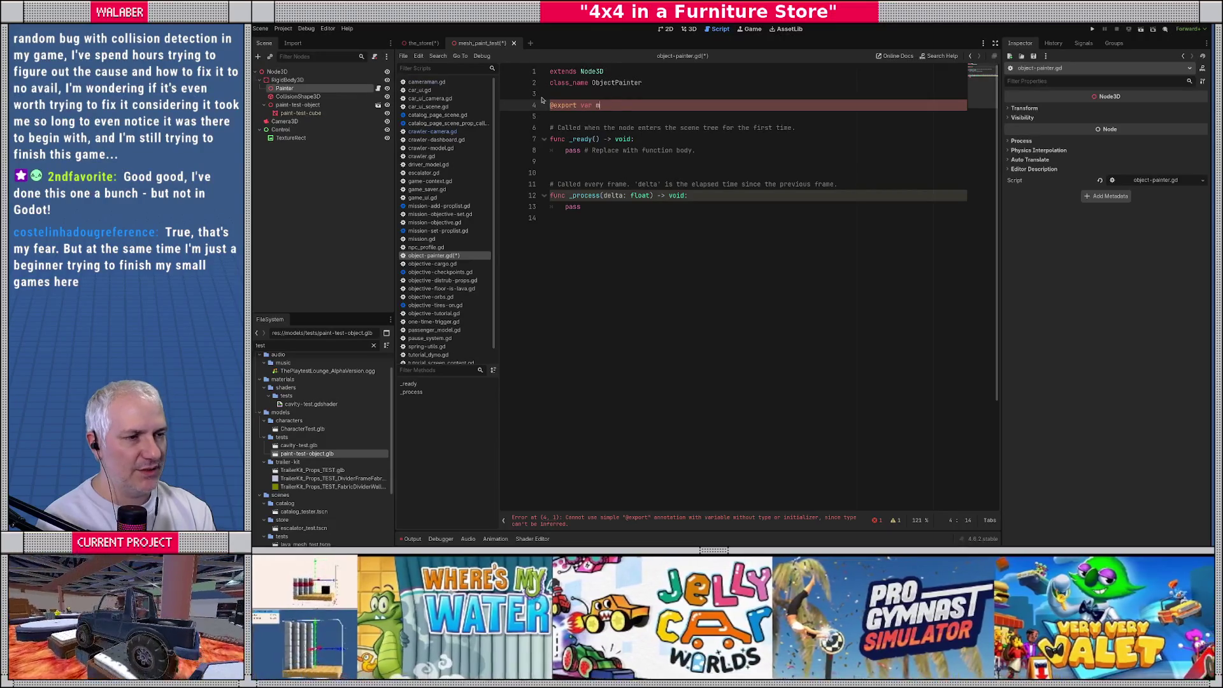
key("BackSpace")
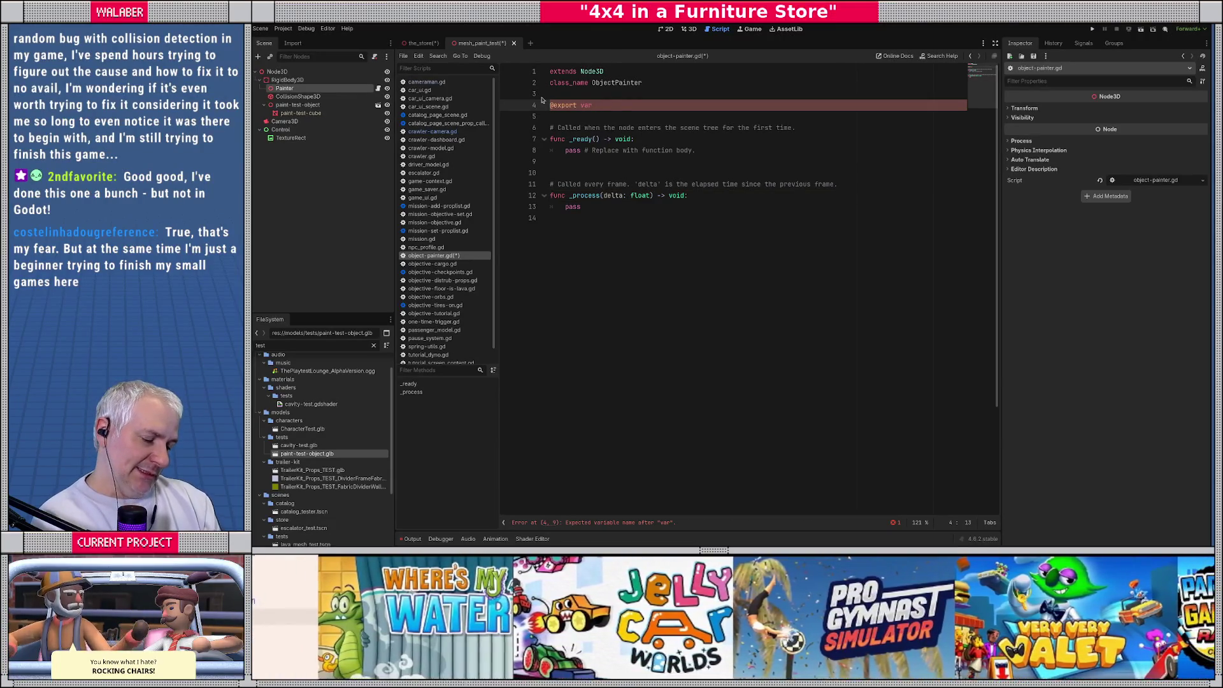
type("mehs_in")
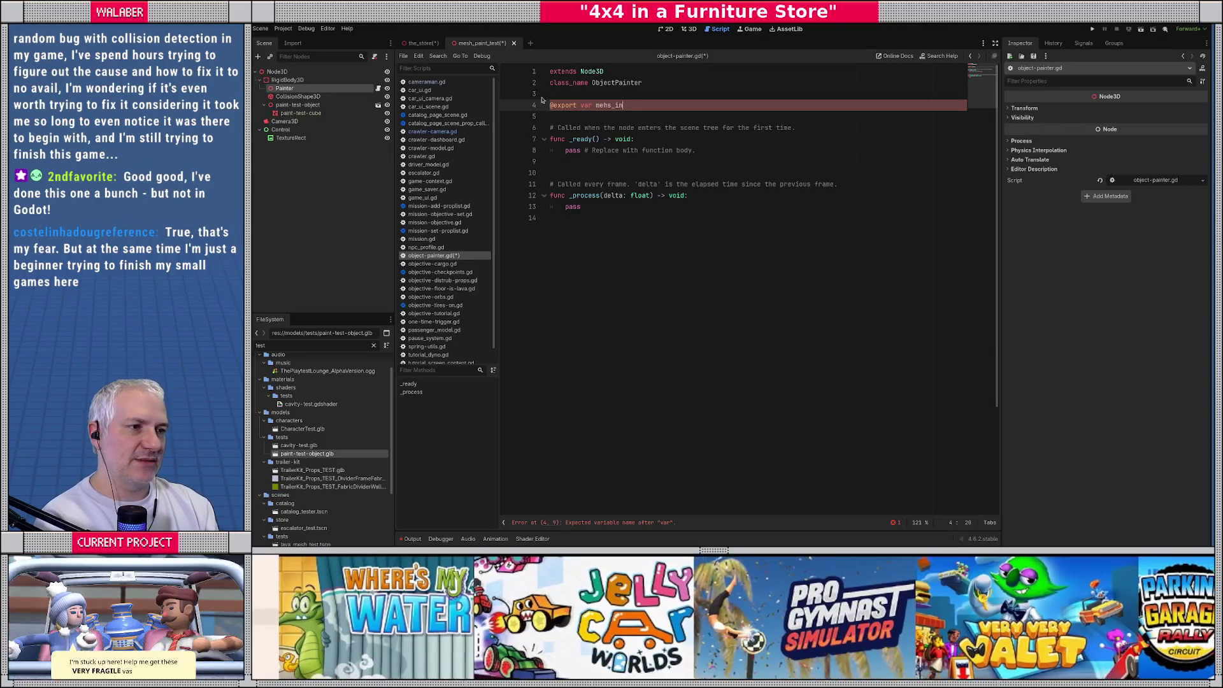
key("BackSpace")
key("BackSpace")
key("BackSpace")
type("sh_instance ")
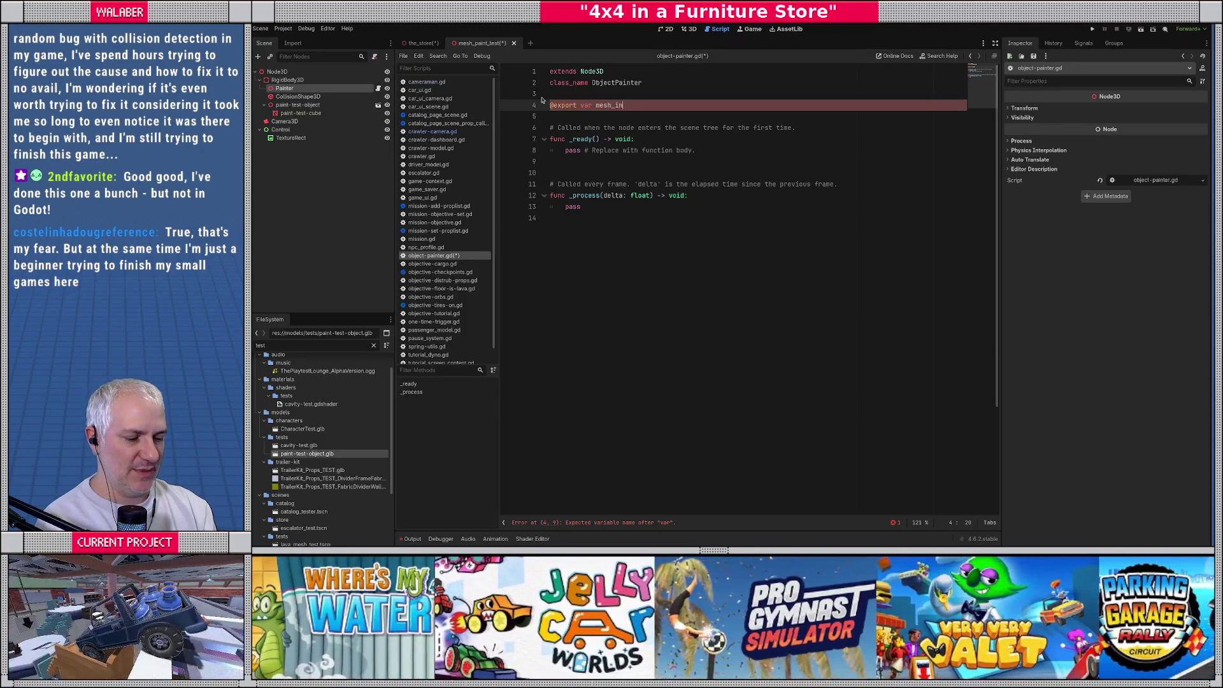
type(": MeshIn")
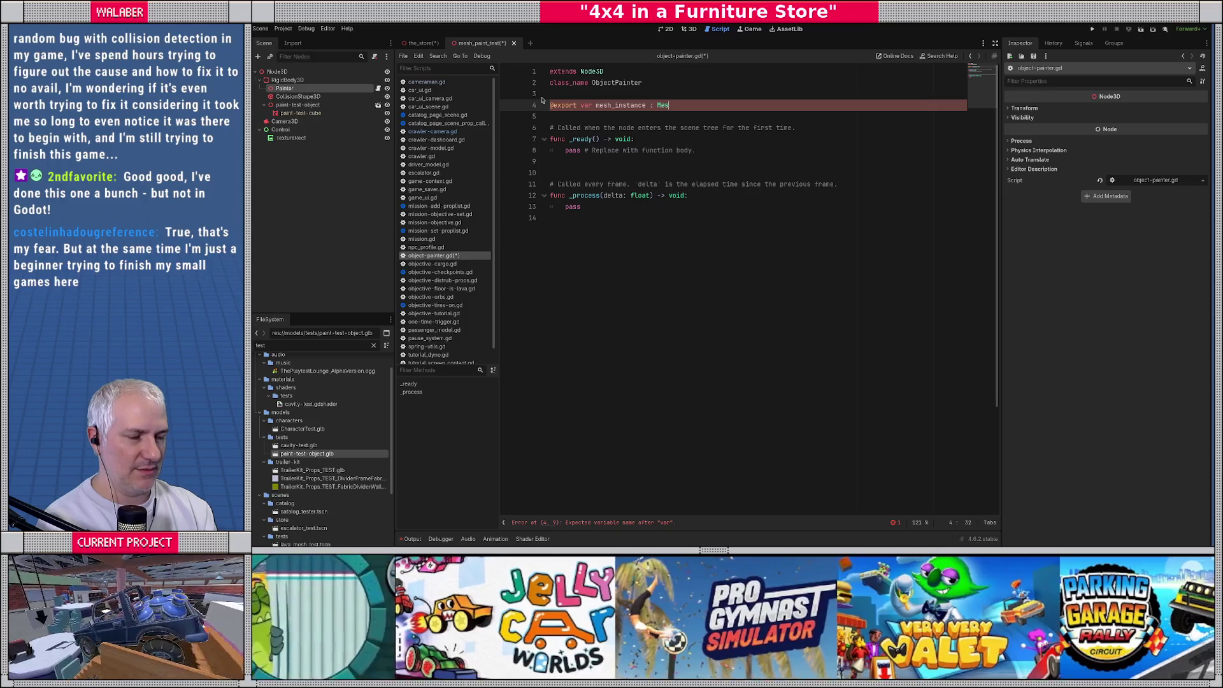
key("Down")
key("Return")
key("Return")
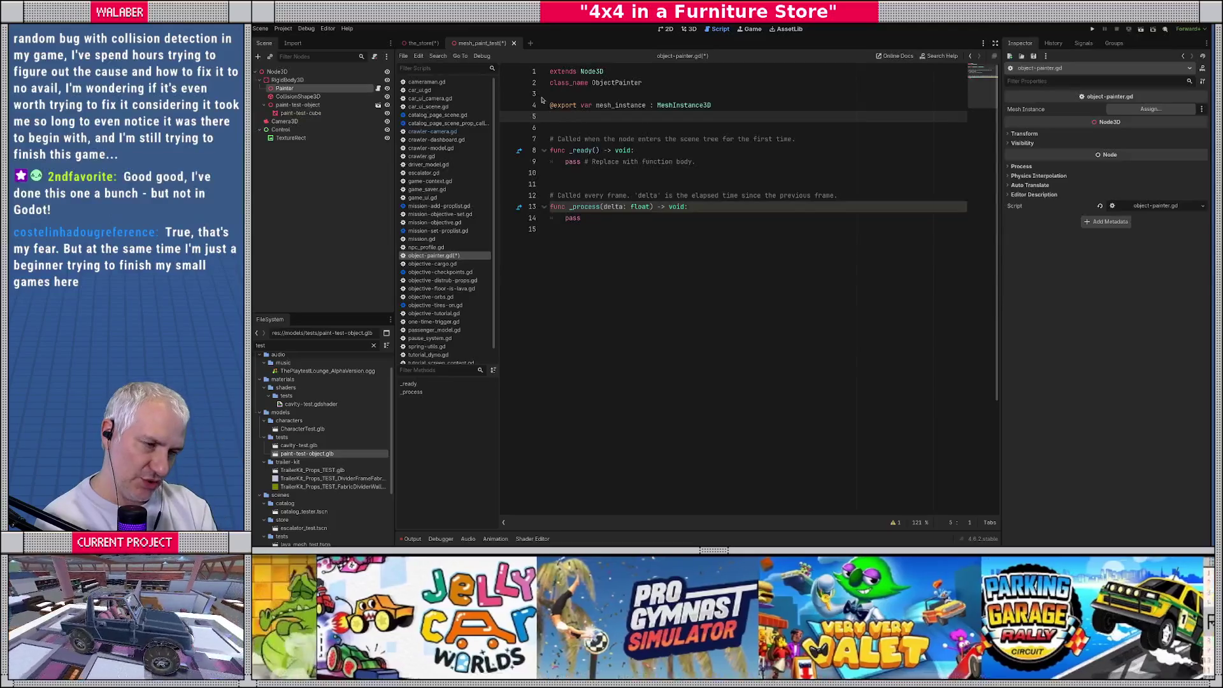
Declare a private _mesh variable of type TriangleMesh.
key("Return")
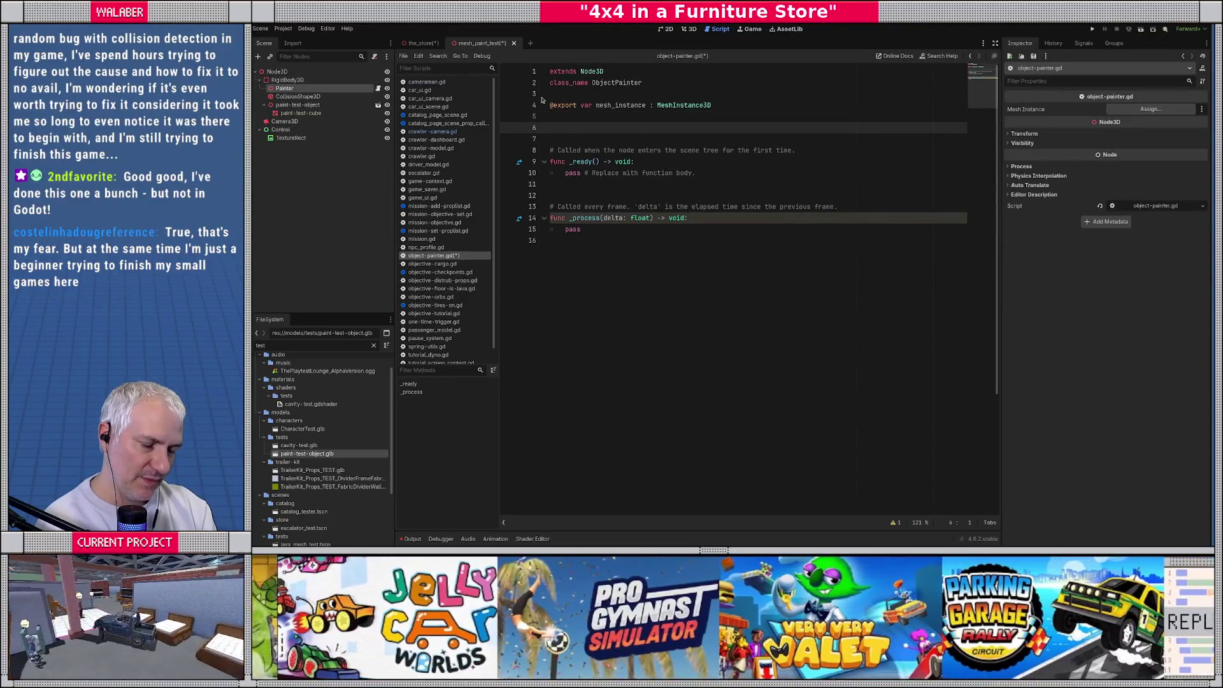
type("var _mesh : Tria")
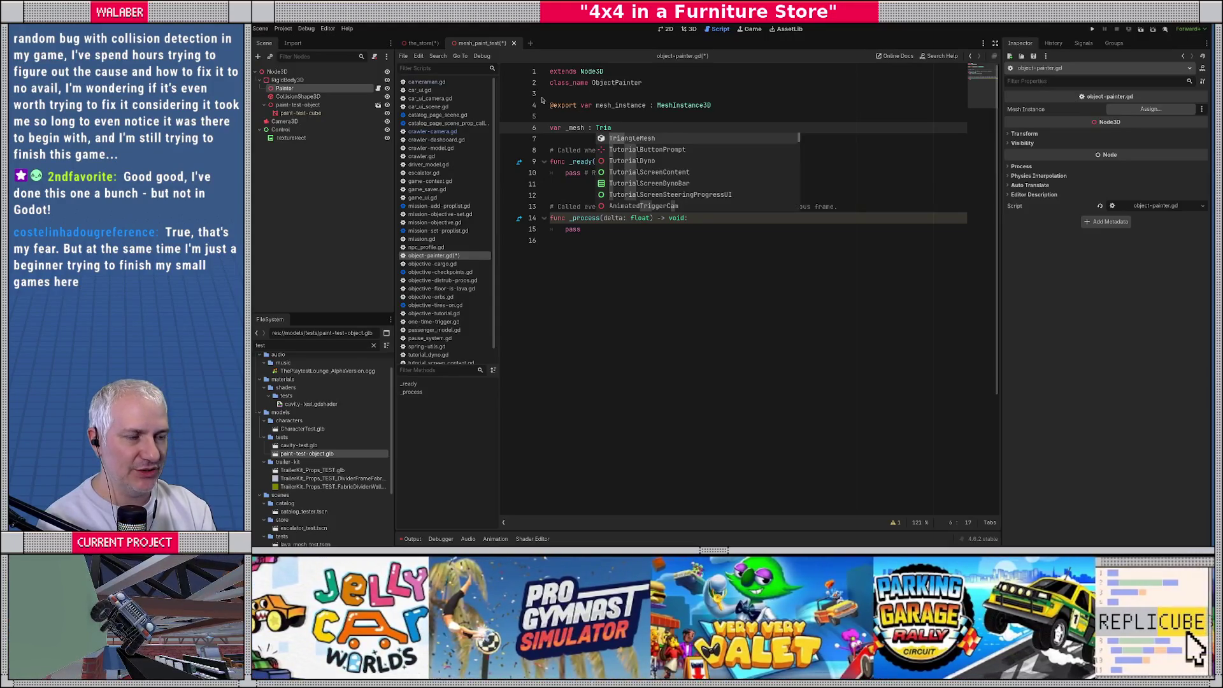
key("Return")
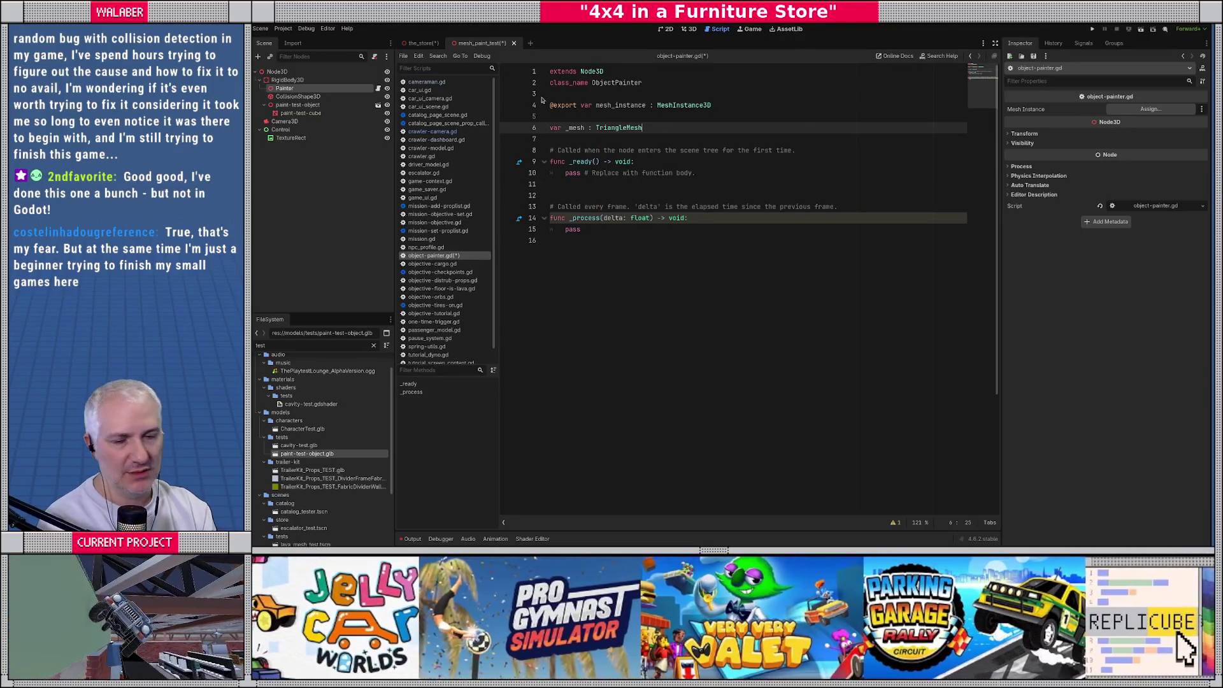
Switch to the browser and open the drawable-textures-demo repository from the article.
key("alt+Tab")
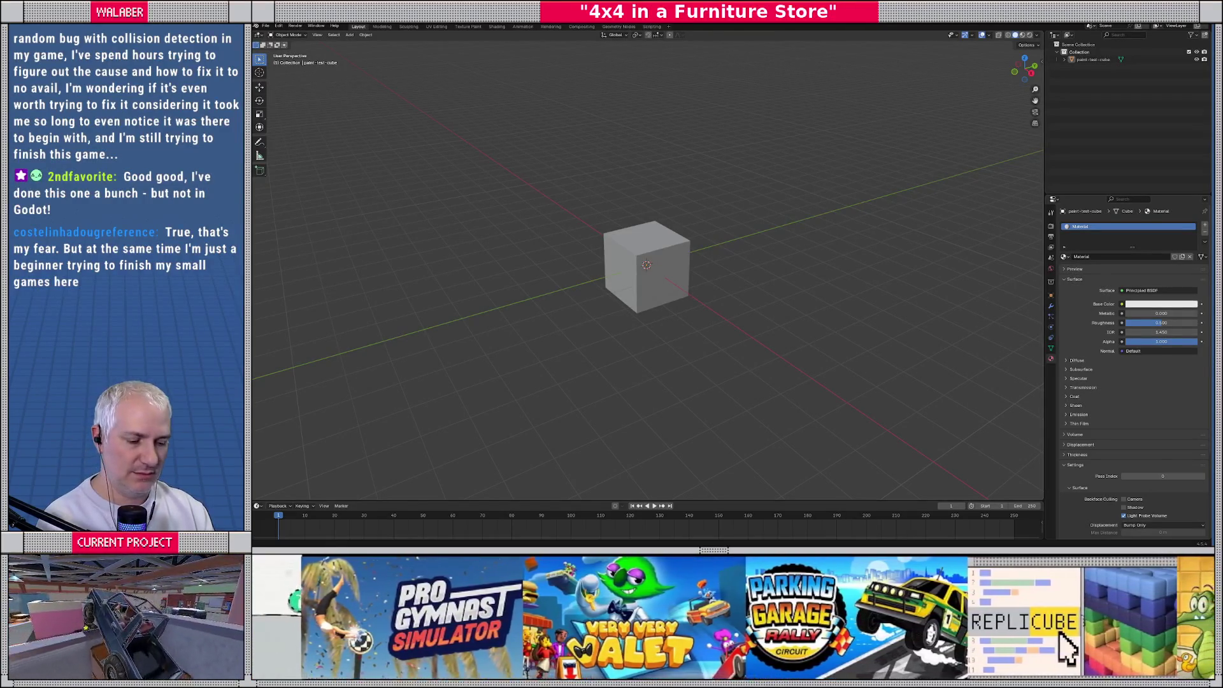
key("alt+Tab")
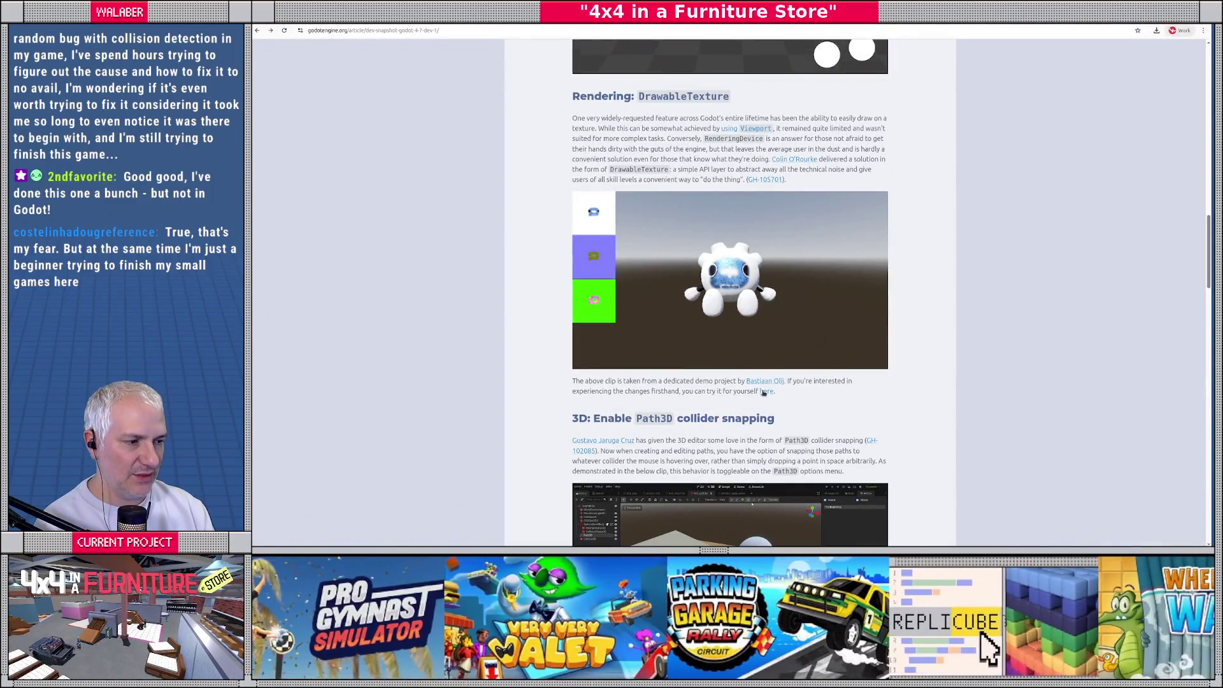
left_click(766, 391)
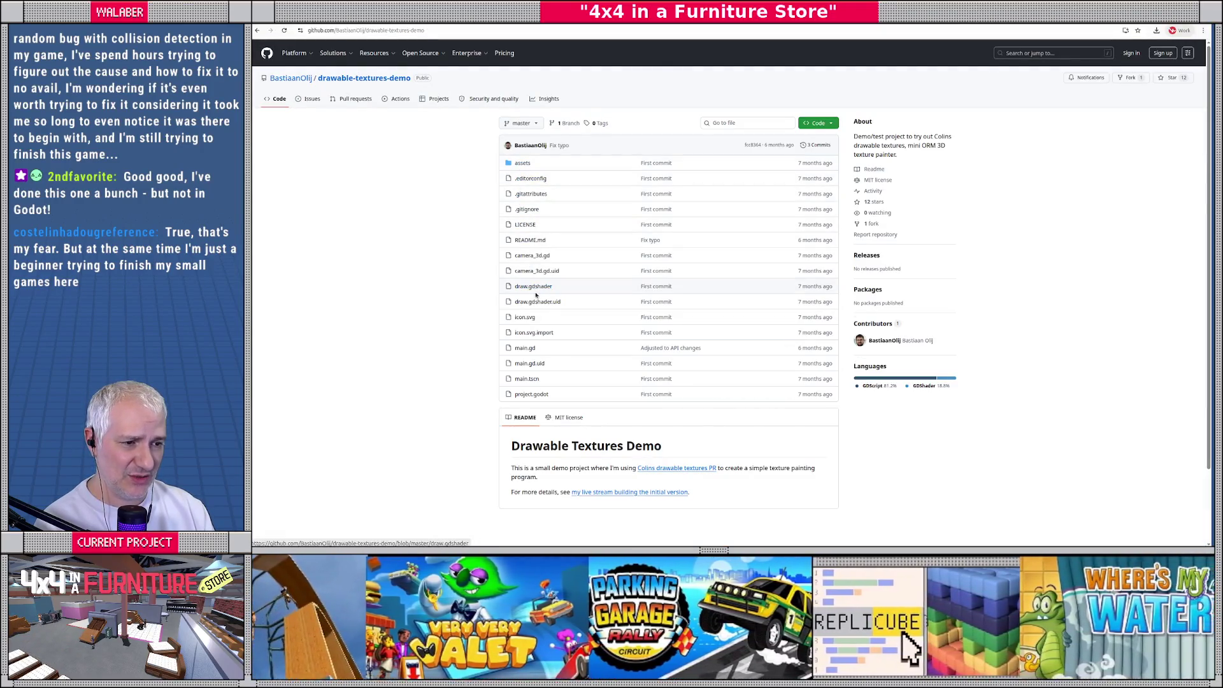
left_click(525, 348)
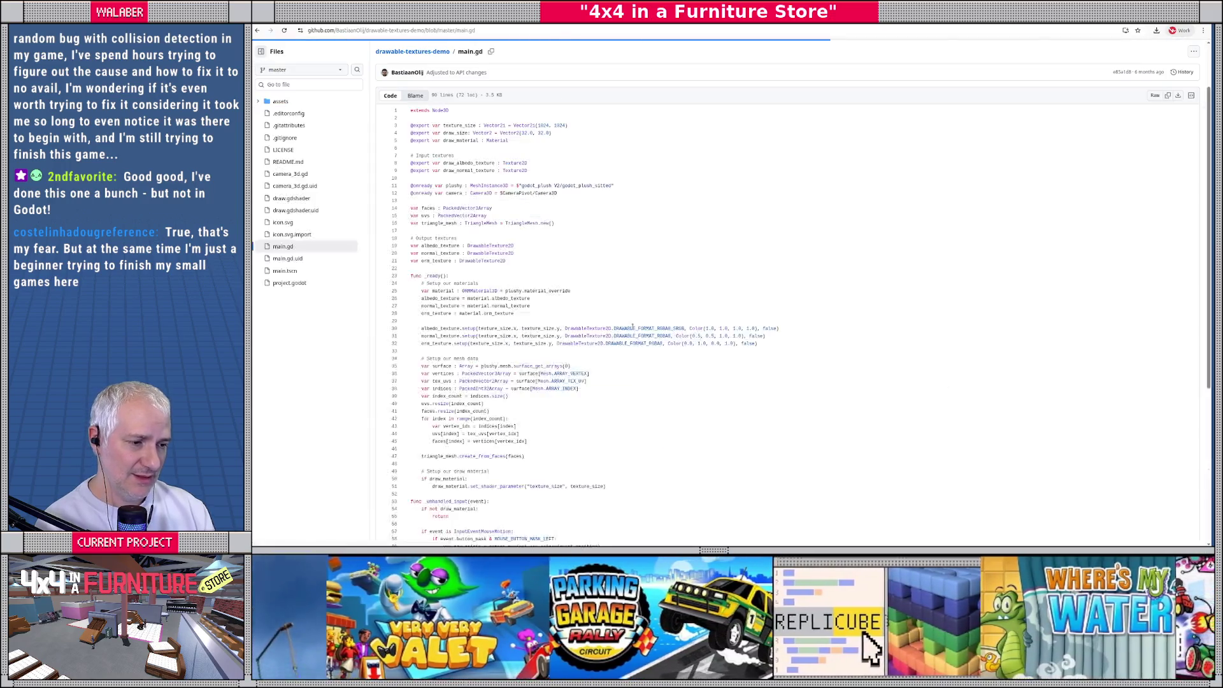
scroll(562, 278, "down", 5)
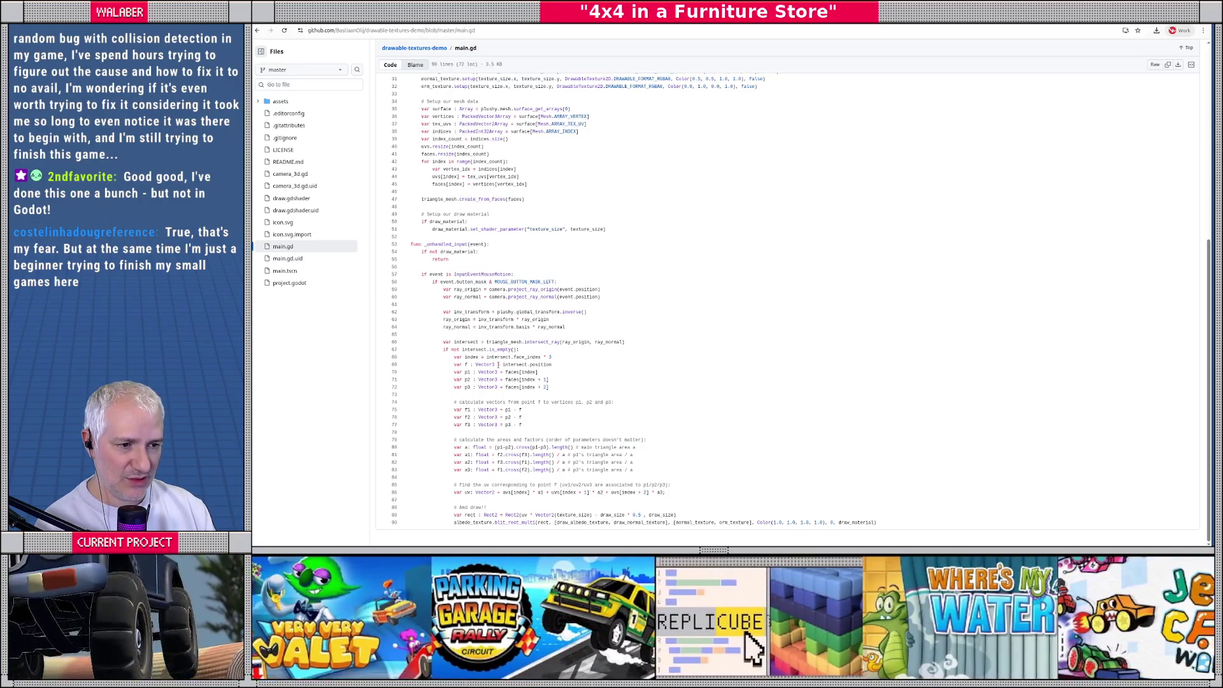
left_click(540, 364)
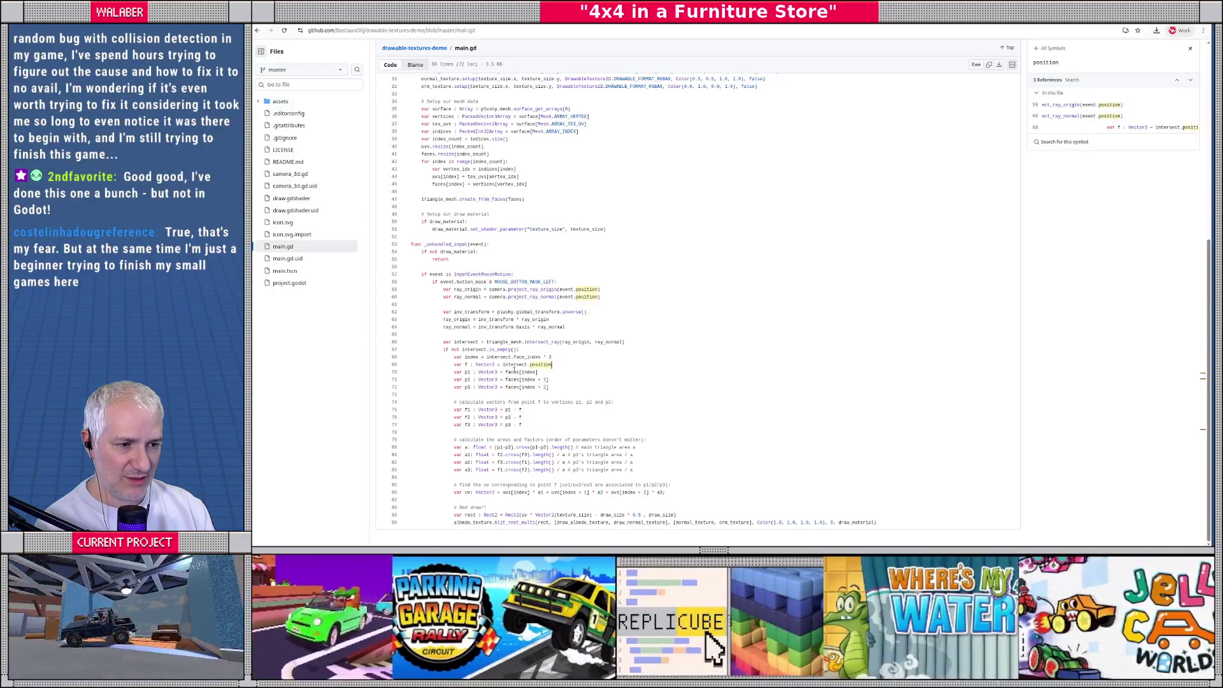
left_click(485, 365)
left_click_drag(454, 364, 566, 364)
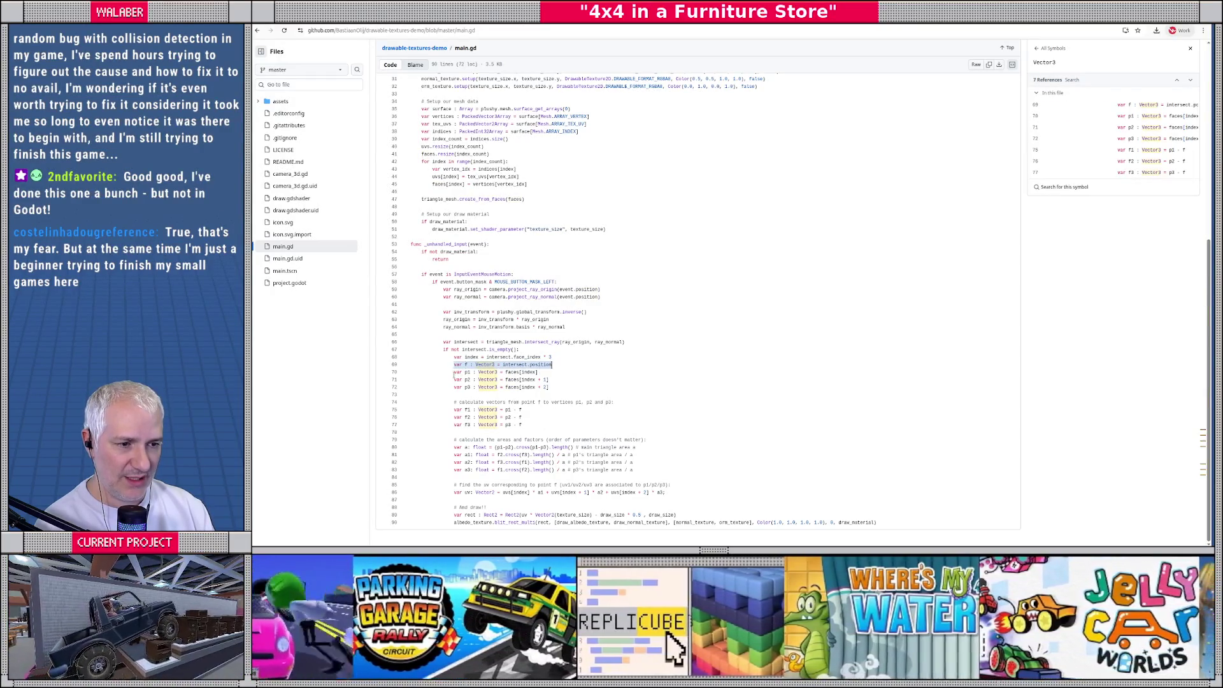
left_click_drag(455, 372, 562, 389)
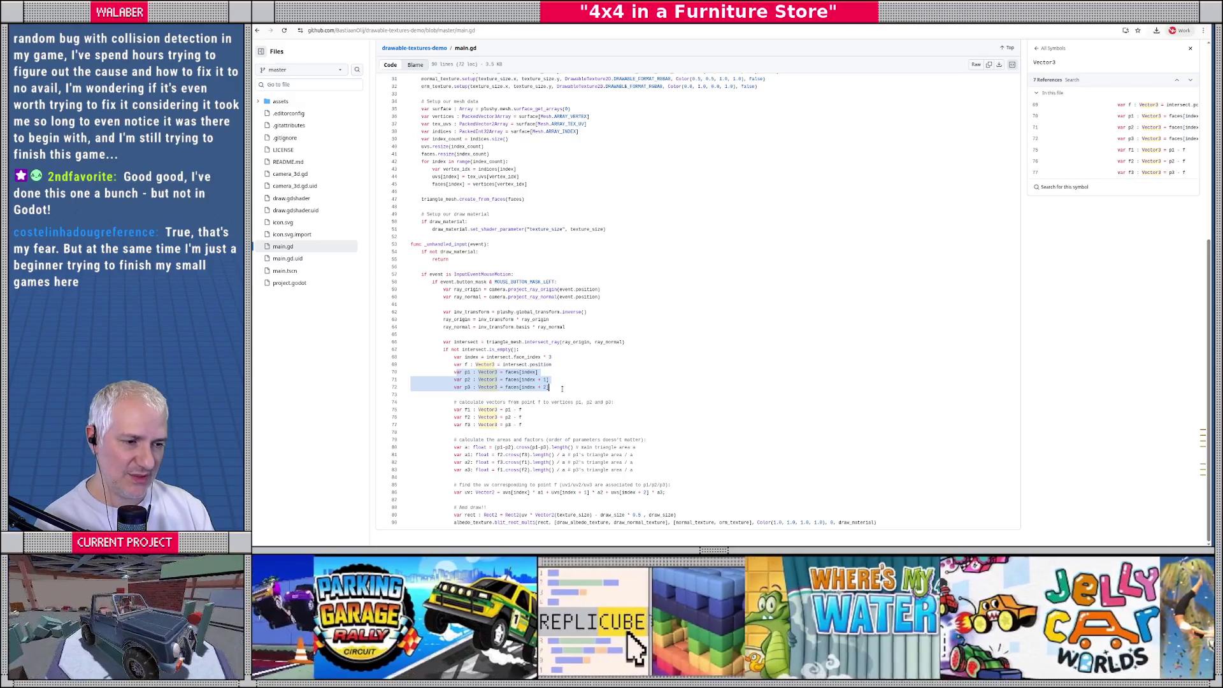
left_click_drag(455, 409, 522, 410)
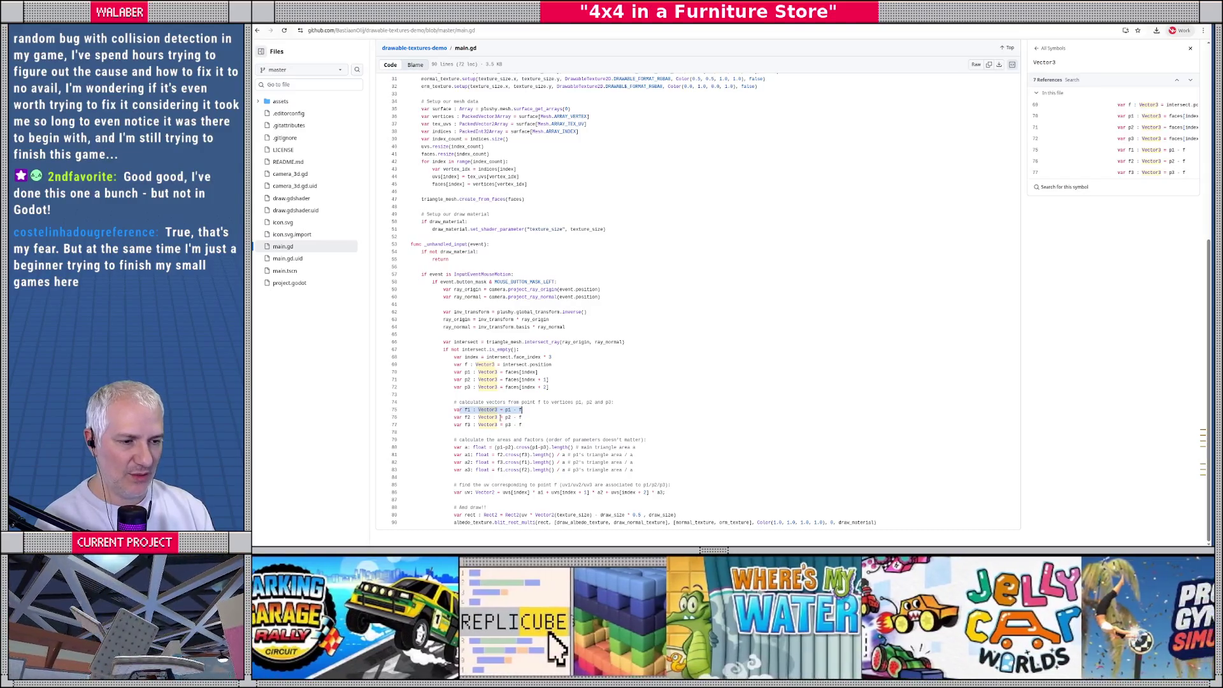
left_click_drag(465, 440, 645, 440)
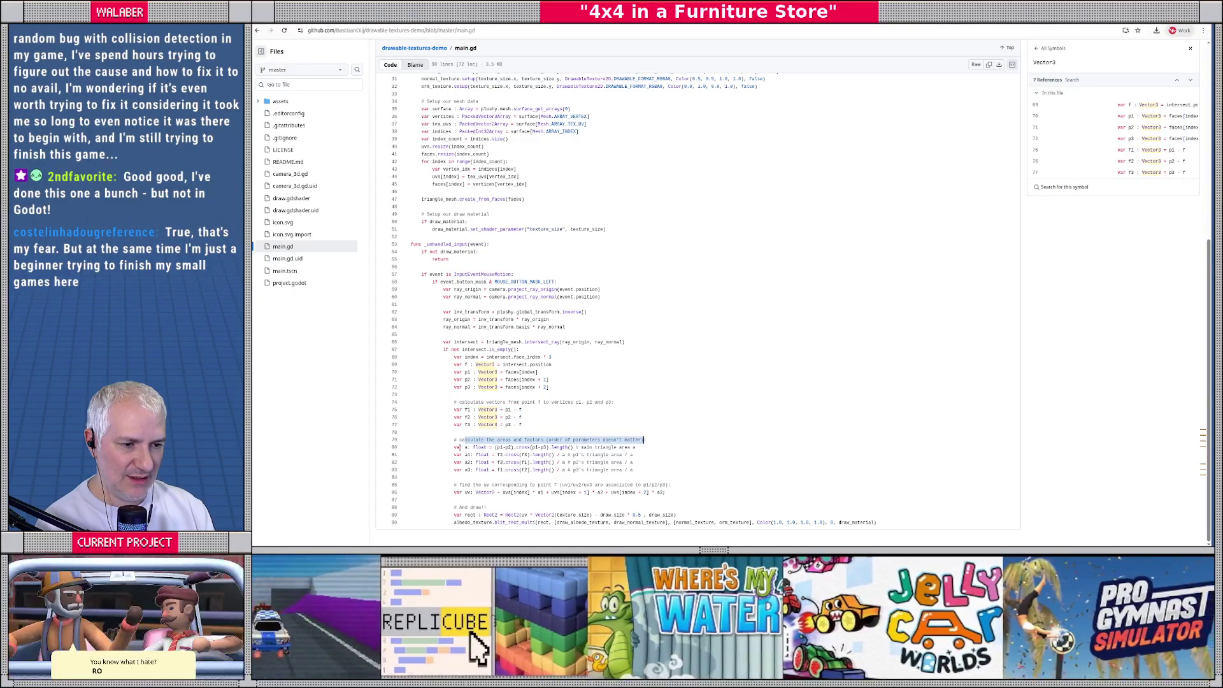
left_click_drag(454, 447, 658, 447)
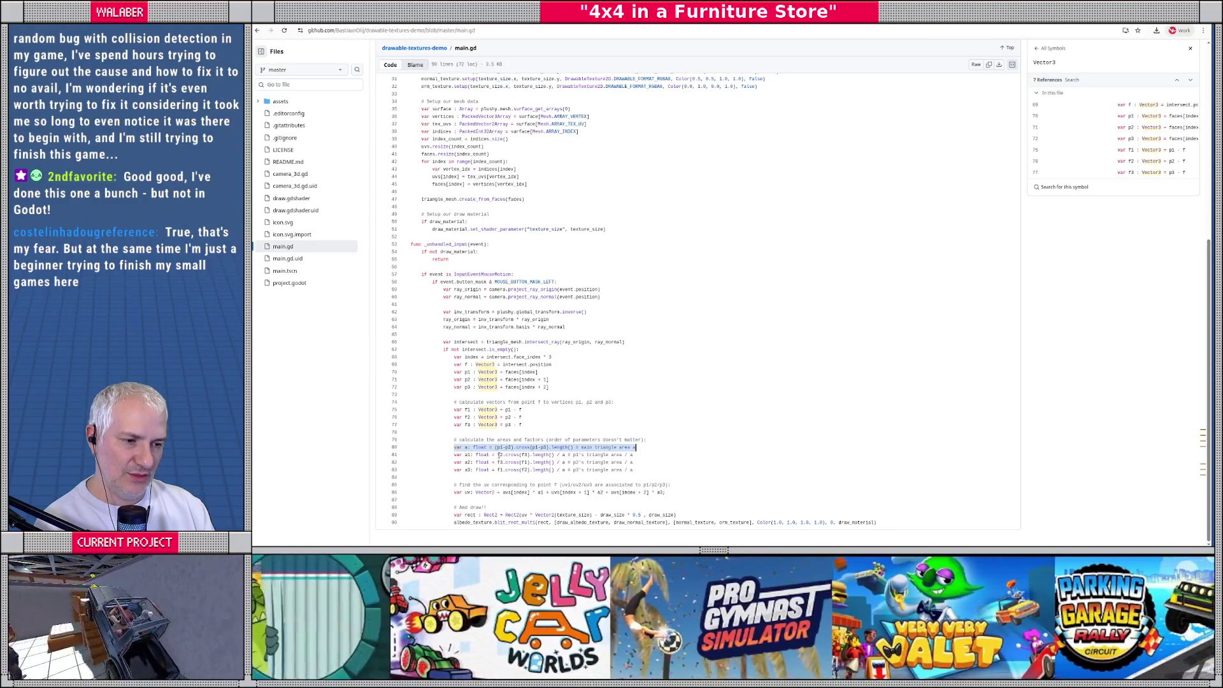
Show the length and cross references in main.gd and select the a2/a3 area lines.
left_click(533, 463)
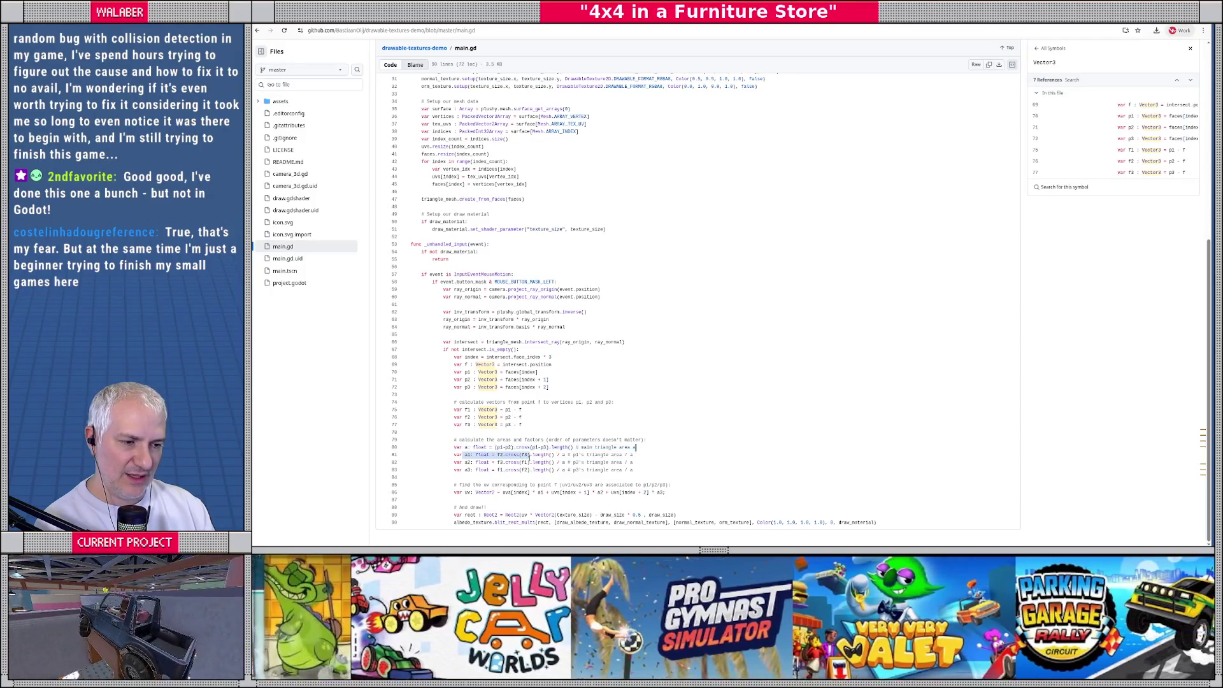
left_click(513, 463)
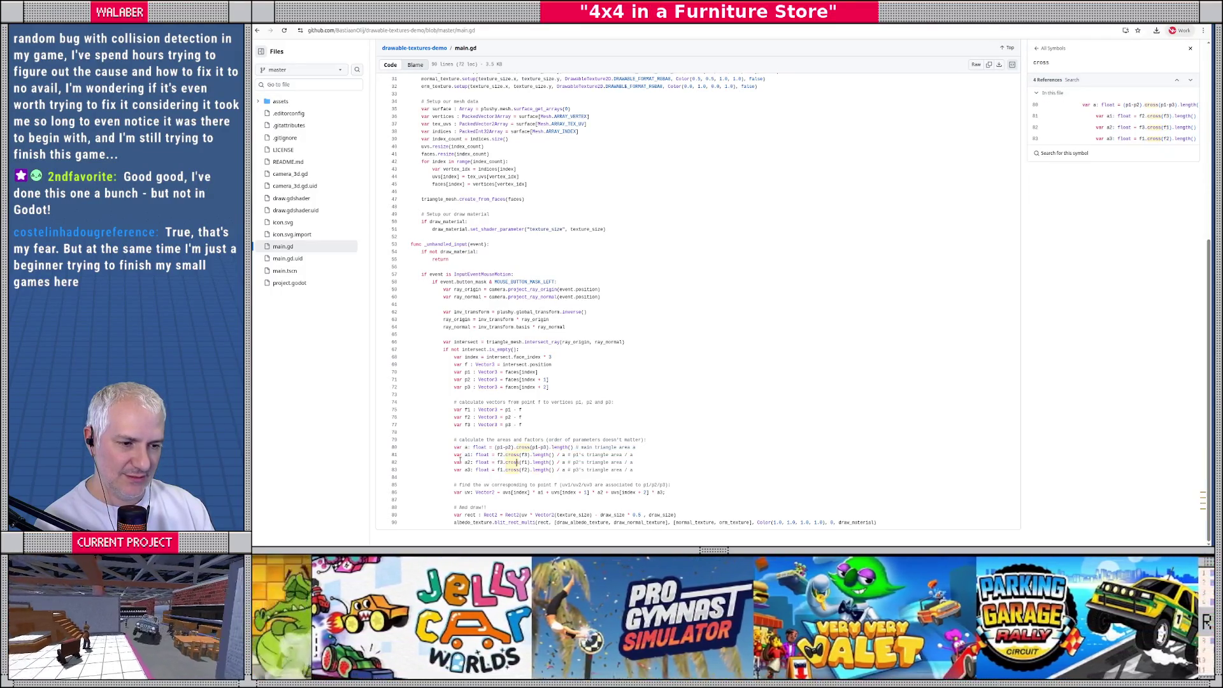
left_click_drag(454, 462, 574, 469)
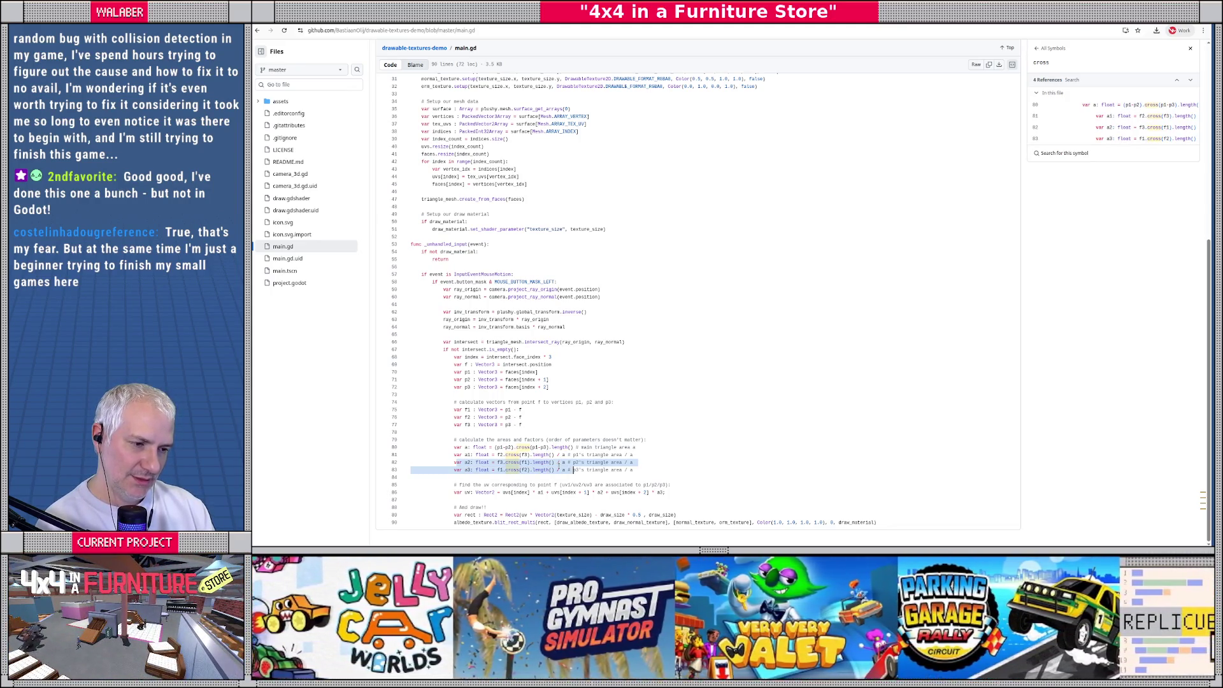
Inspect the uv calculation on line 86 and the p3 declaration in main.gd.
left_click(464, 493)
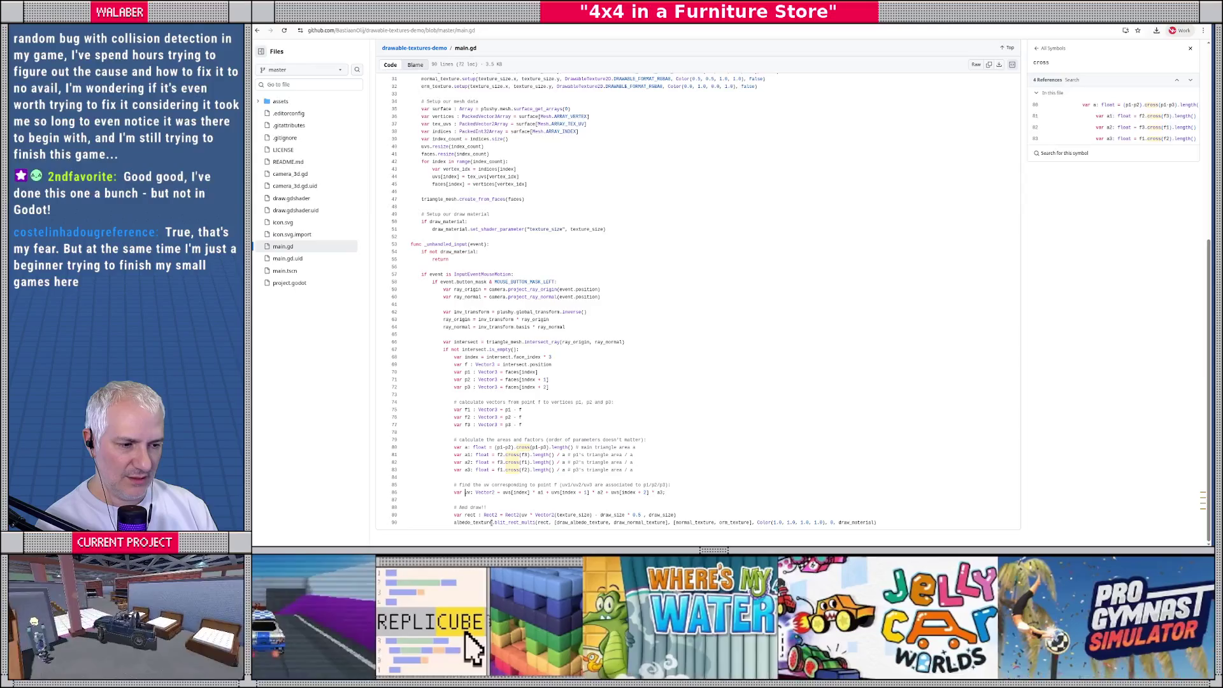
left_click(464, 494)
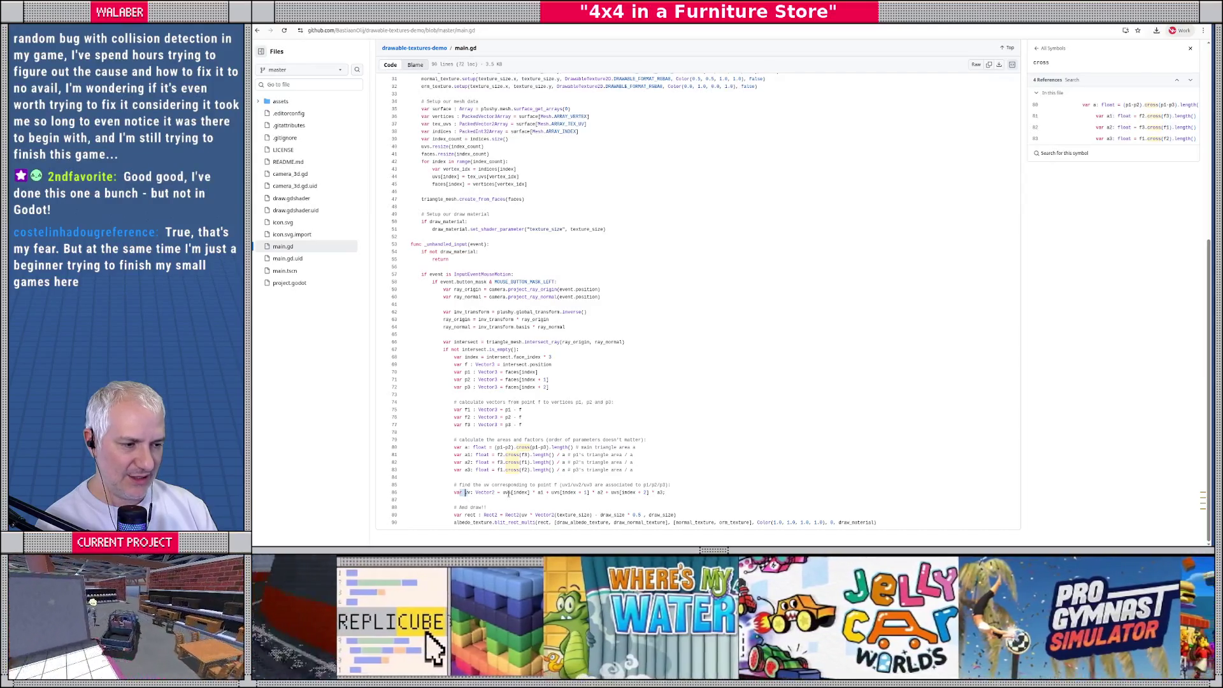
left_click(509, 494, "shift")
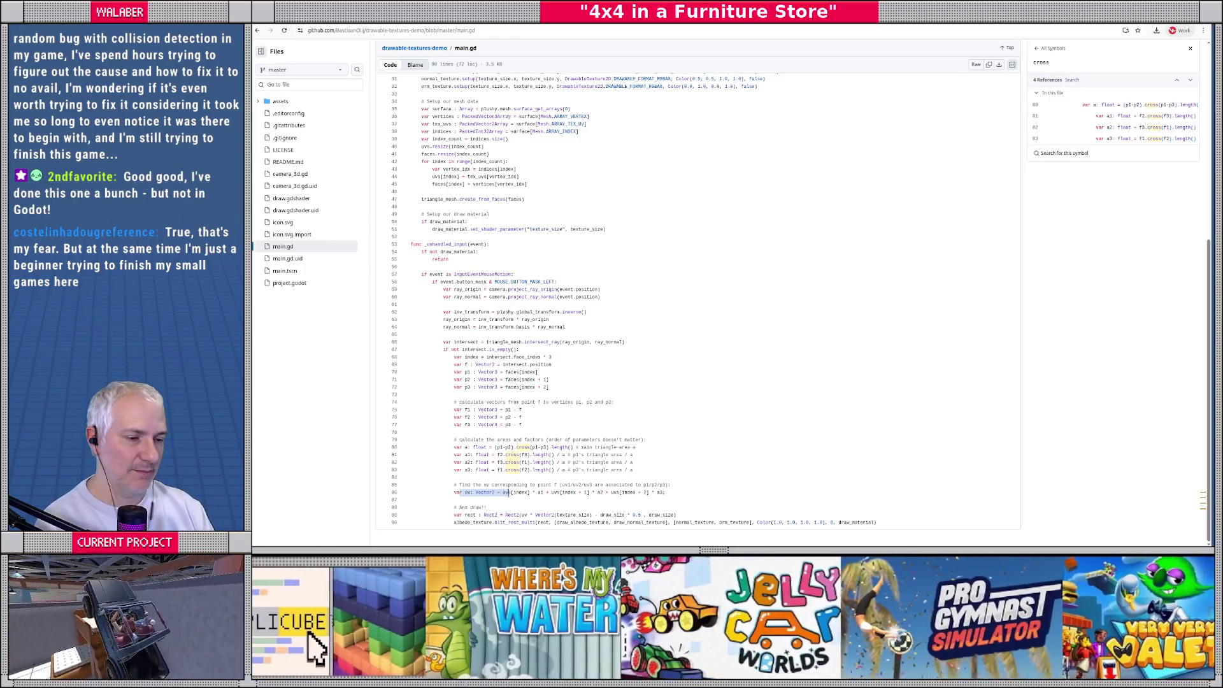
left_click(549, 387)
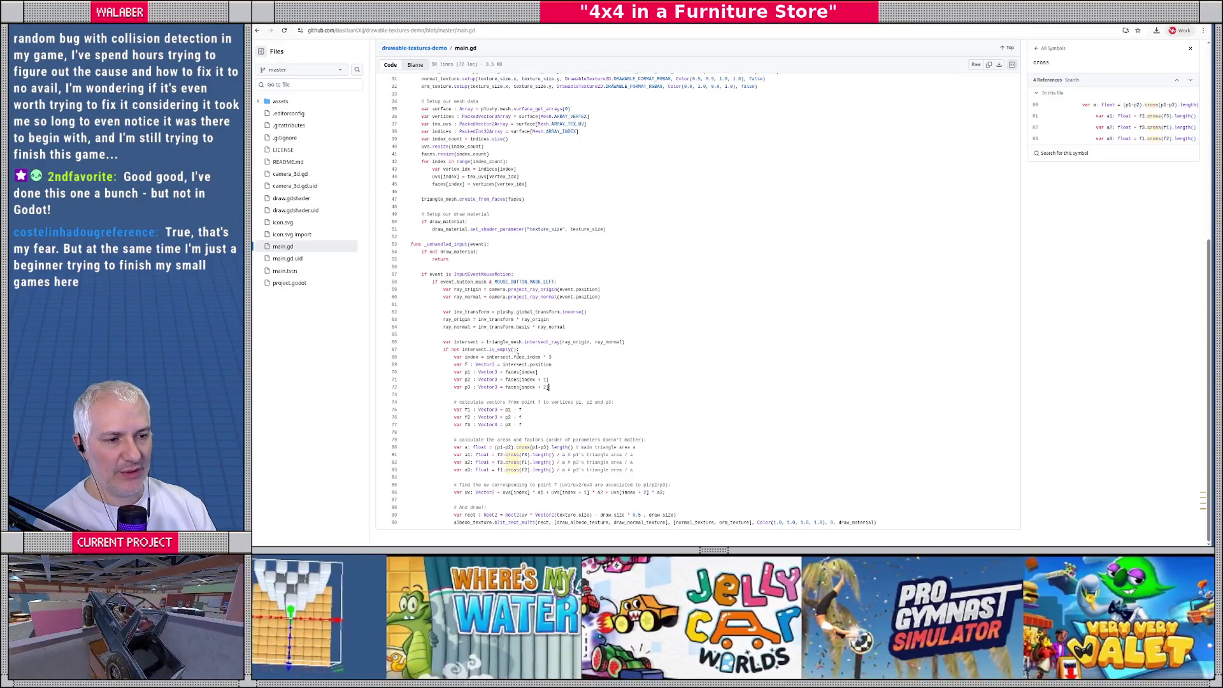
Return to object-painter.gd in Godot and place the caret on empty line 7.
key("alt+Tab")
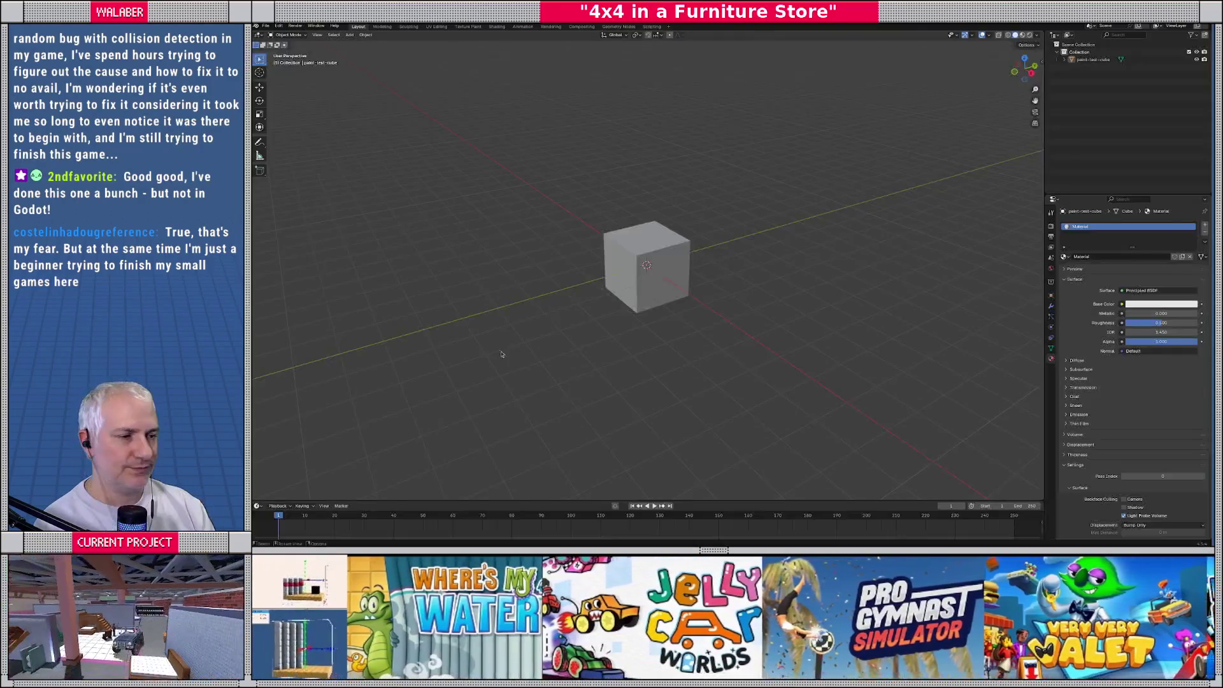
key("alt+Tab")
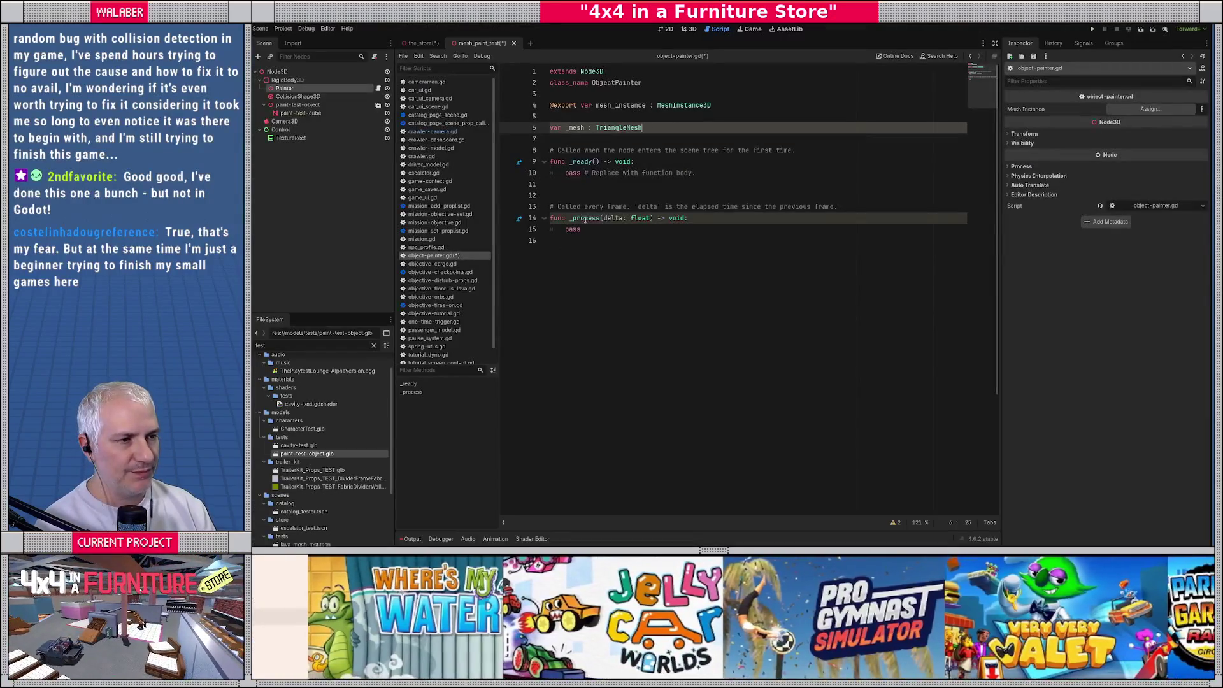
key("Down")
mouse_move(552, 127)
left_mouse_down()
mouse_move(642, 128)
mouse_move(650, 105)
mouse_move(712, 105)
left_mouse_up()
left_click(640, 141)
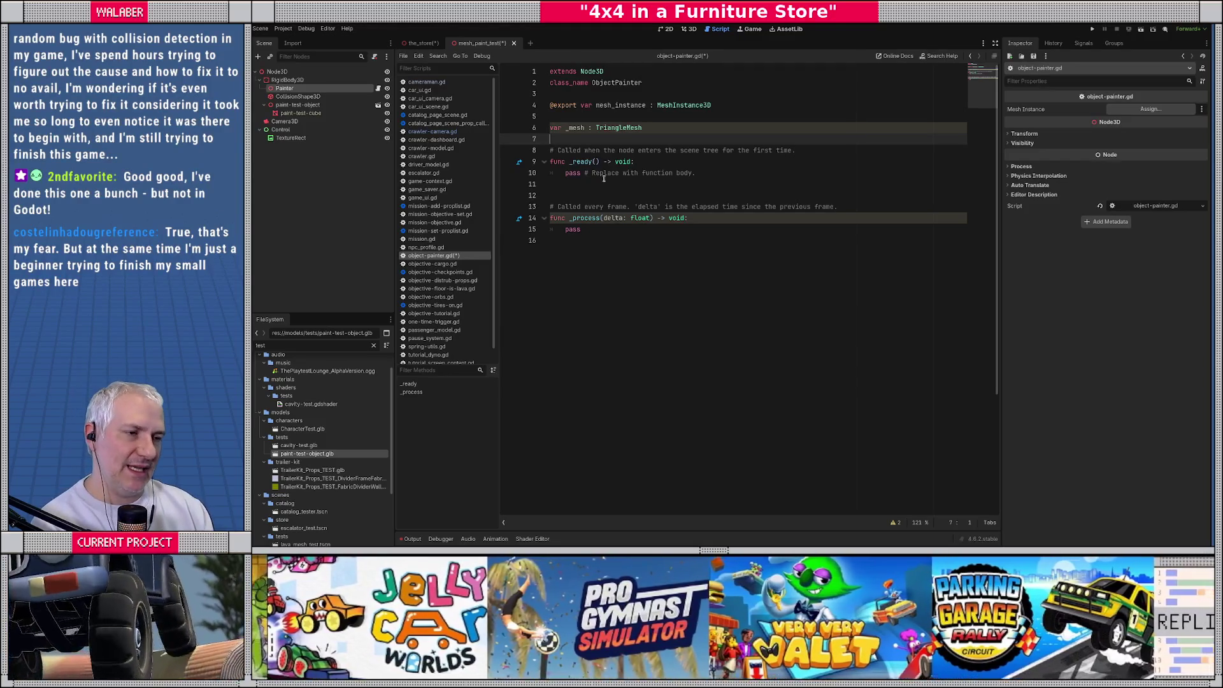
left_click_drag(550, 138, 695, 173)
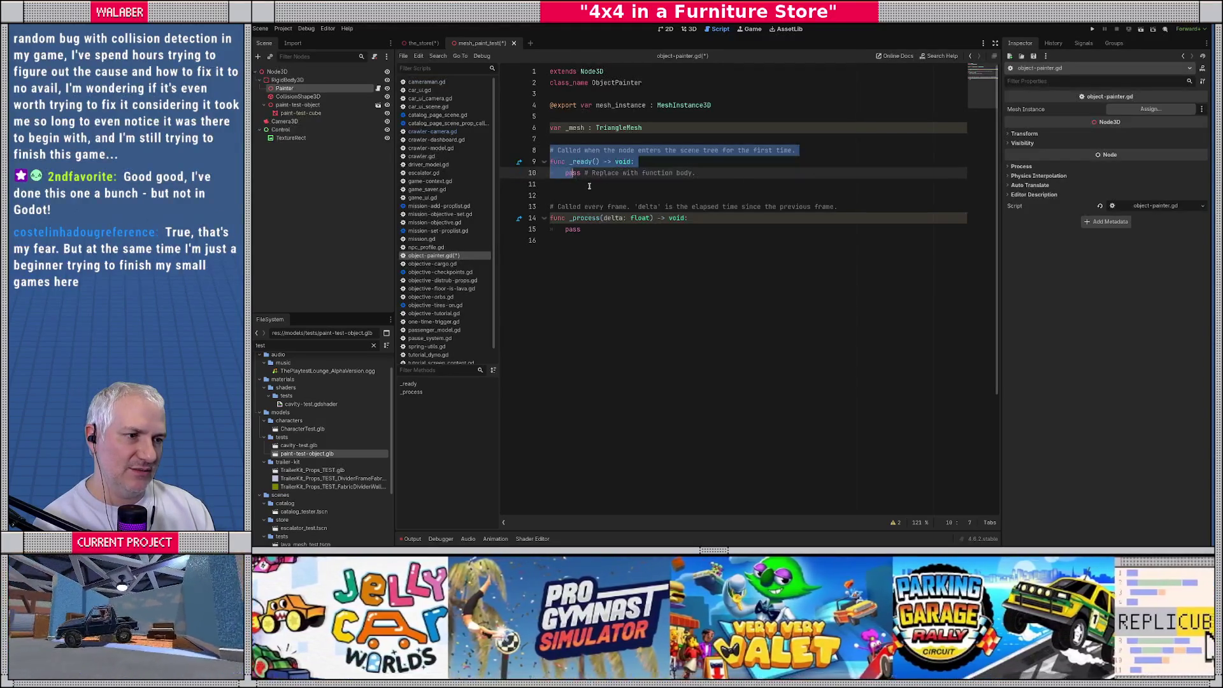
left_click(575, 141)
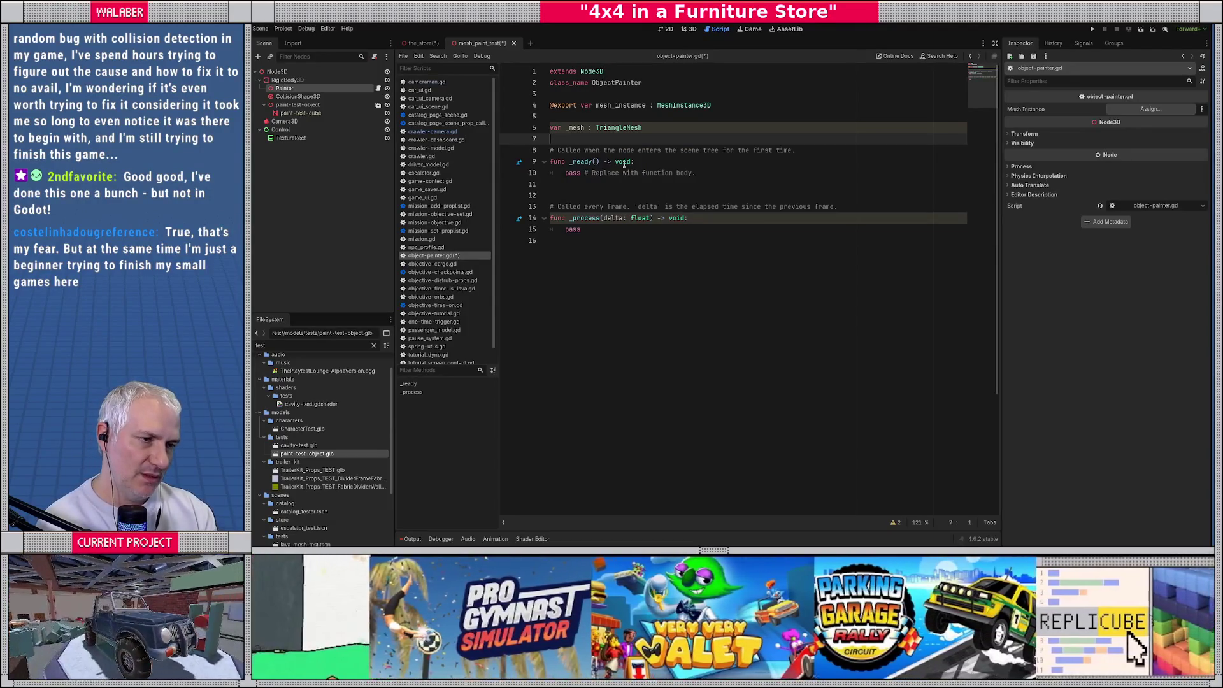
Declare var _mask_tex : Texture2D on line 7, followed by a blank line.
type("var _")
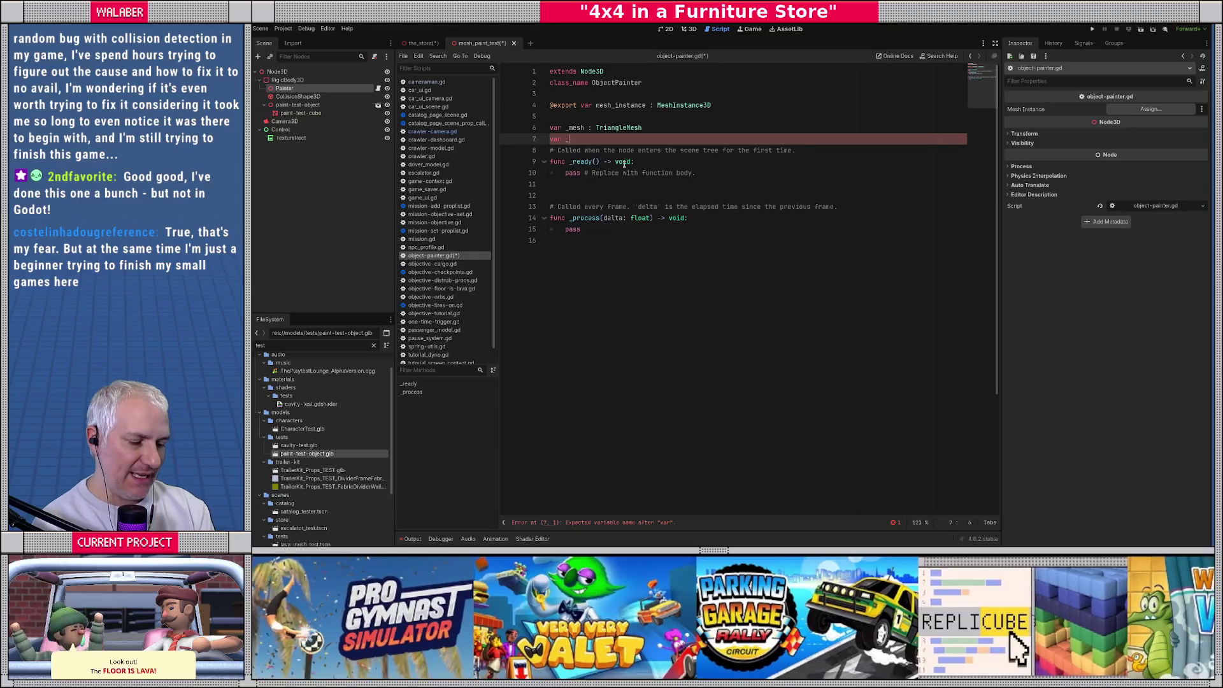
type("mask_tex")
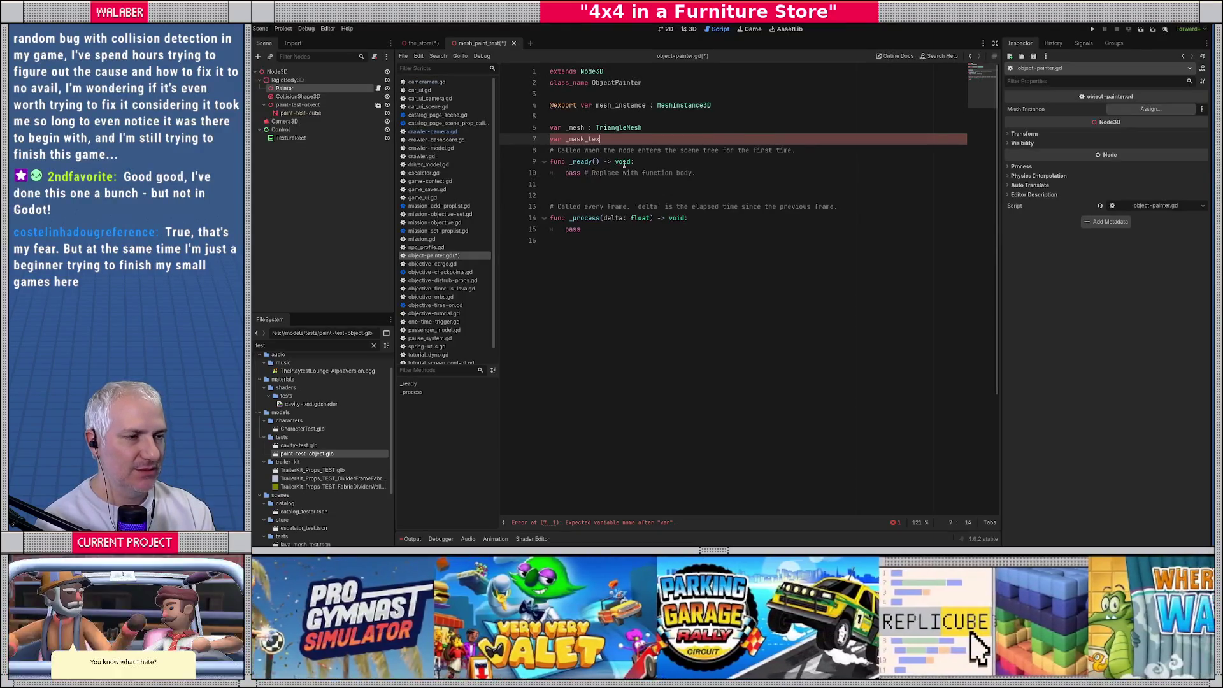
type(" : Te")
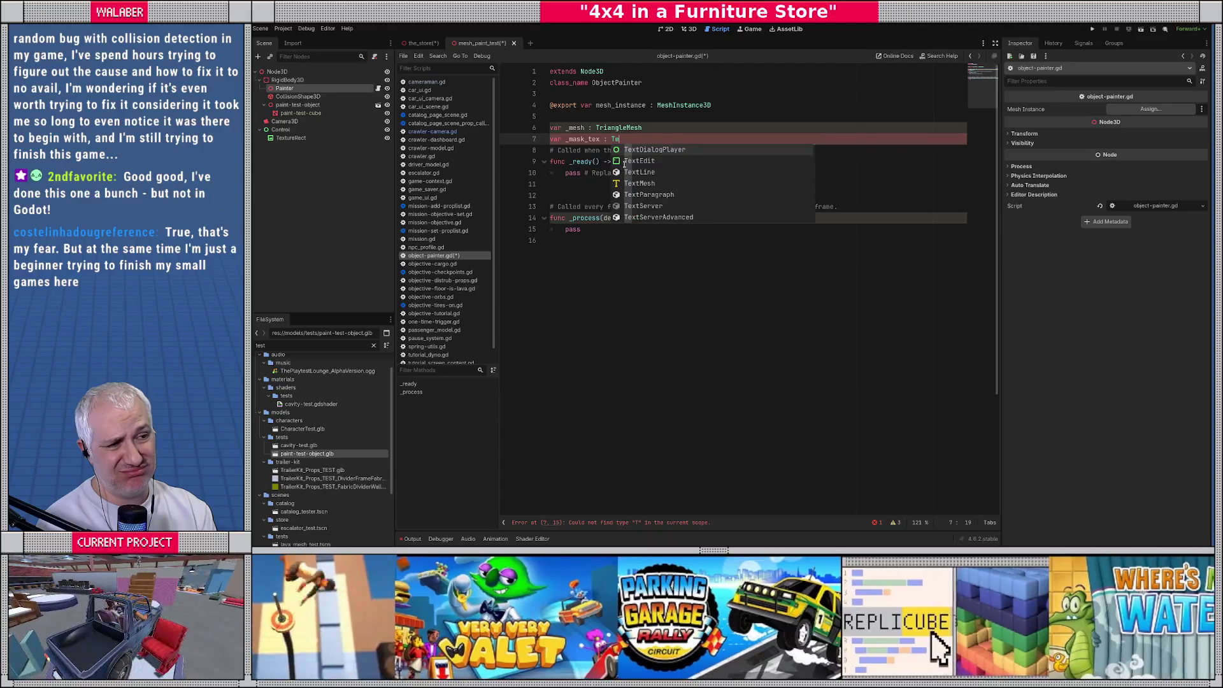
type("x")
type("ture")
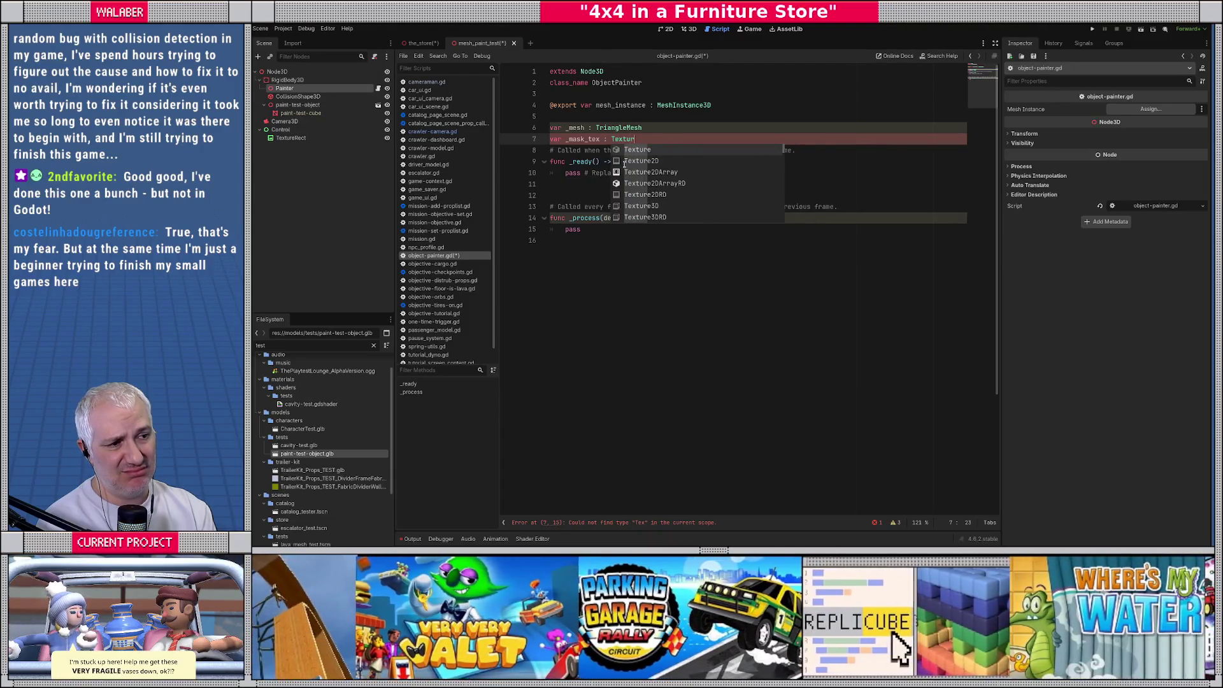
type("2")
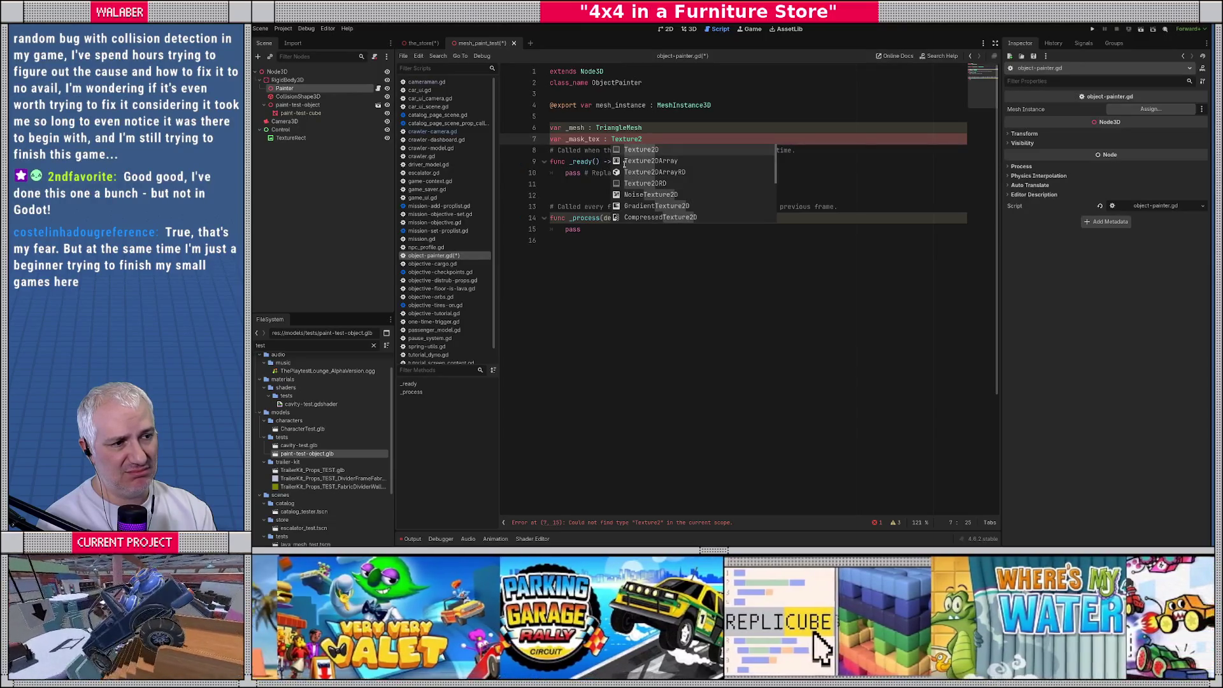
scroll(728, 171, "down", 3)
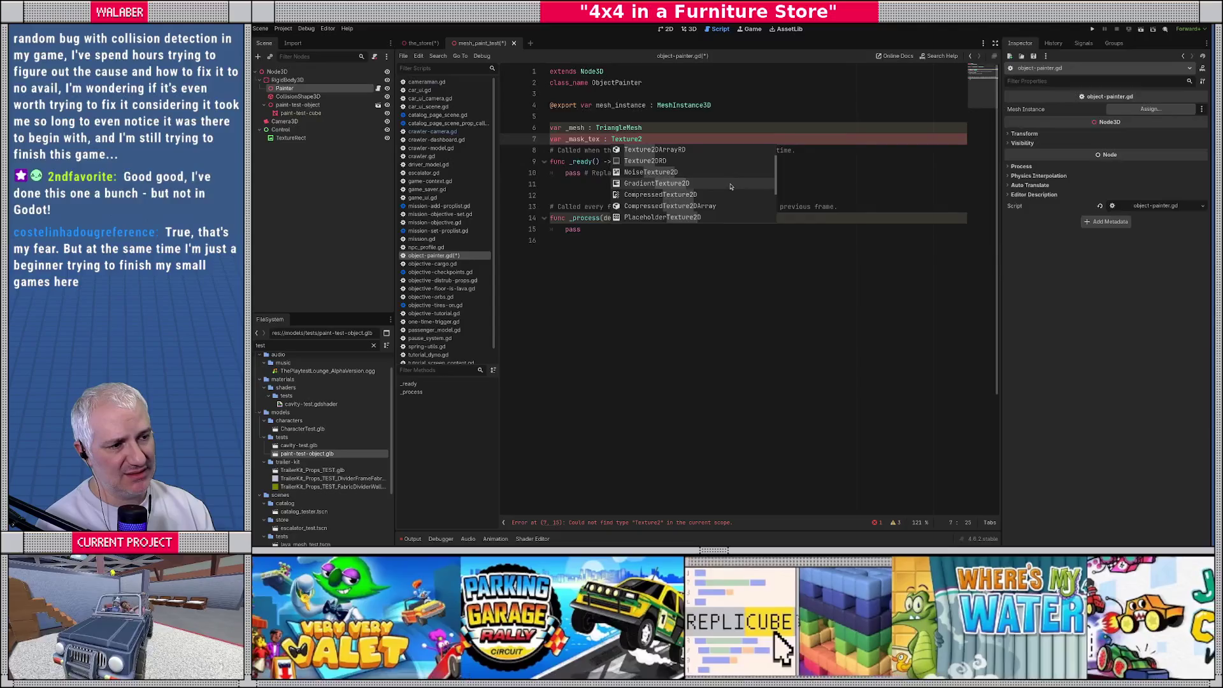
scroll(731, 187, "up", 3)
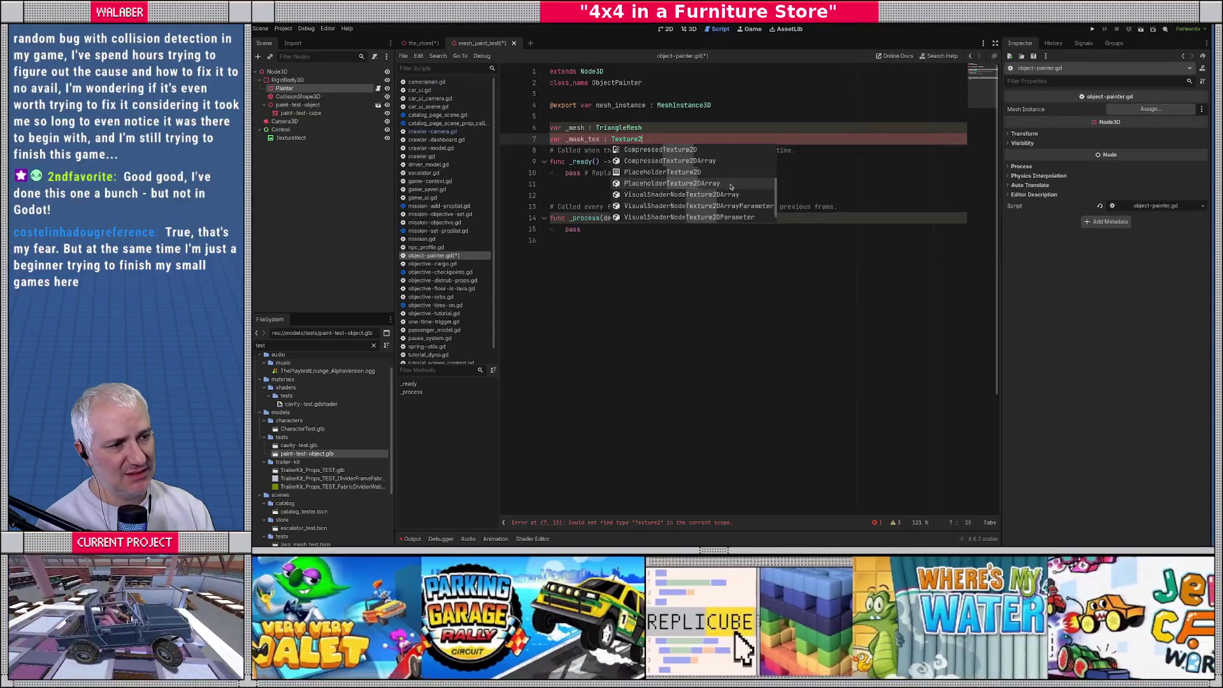
left_click(649, 141)
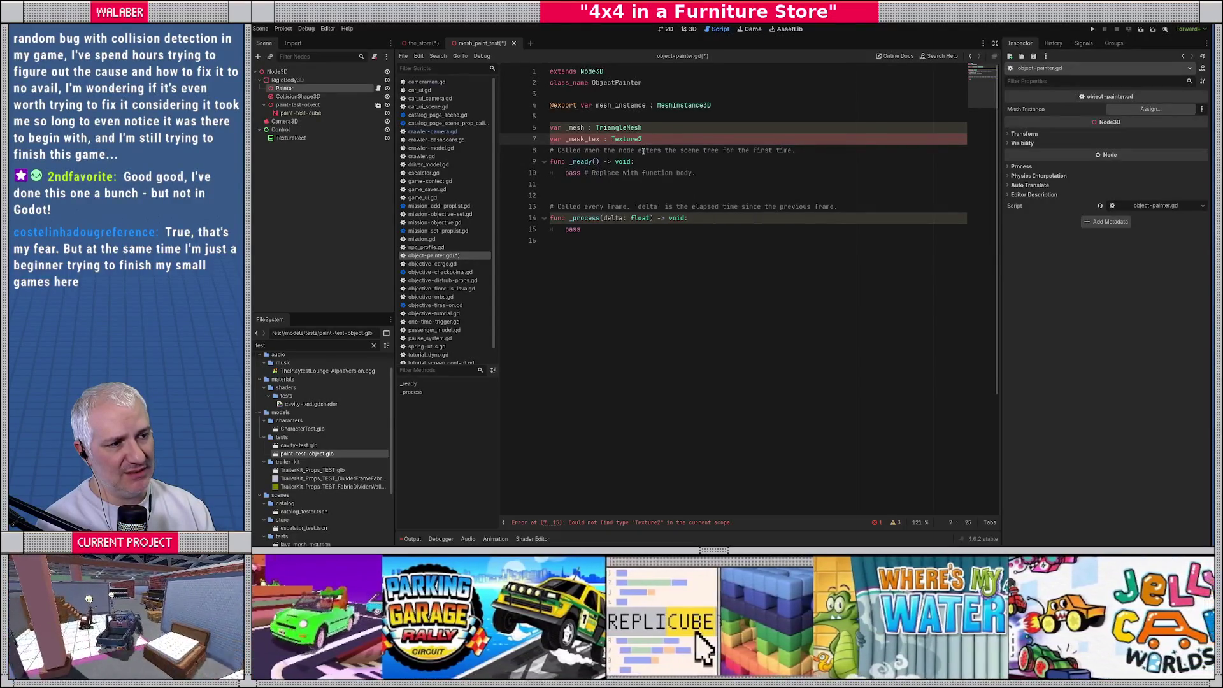
type("D")
key("Escape")
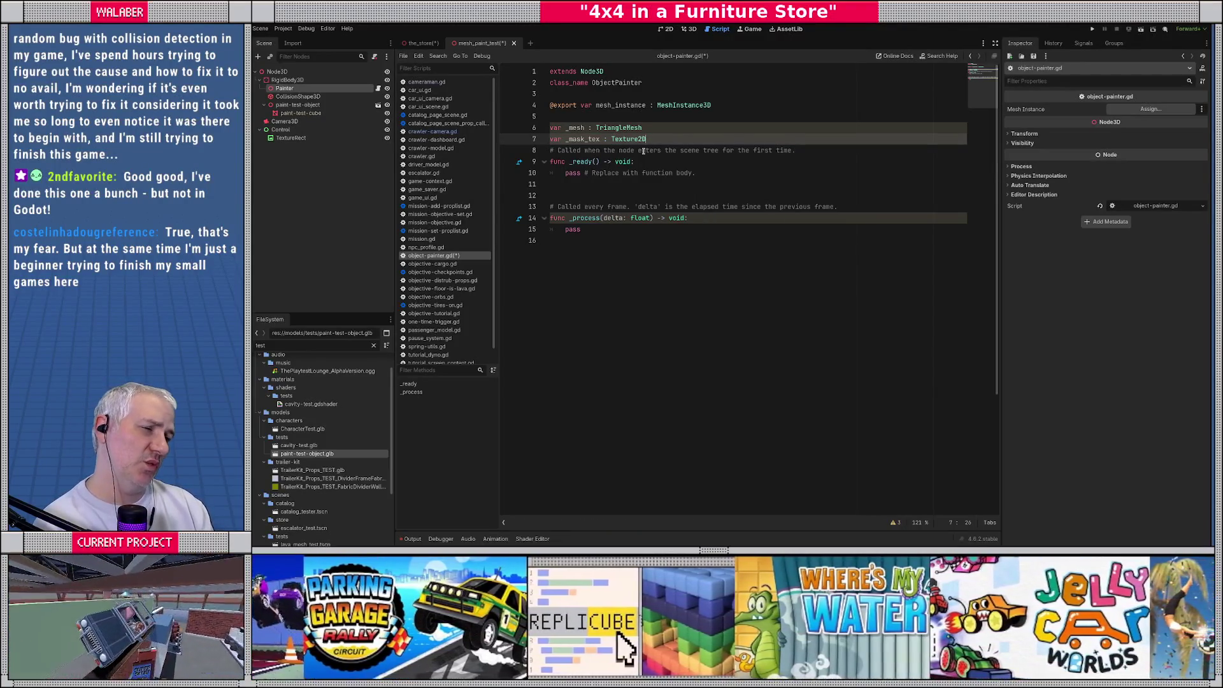
key("Return")
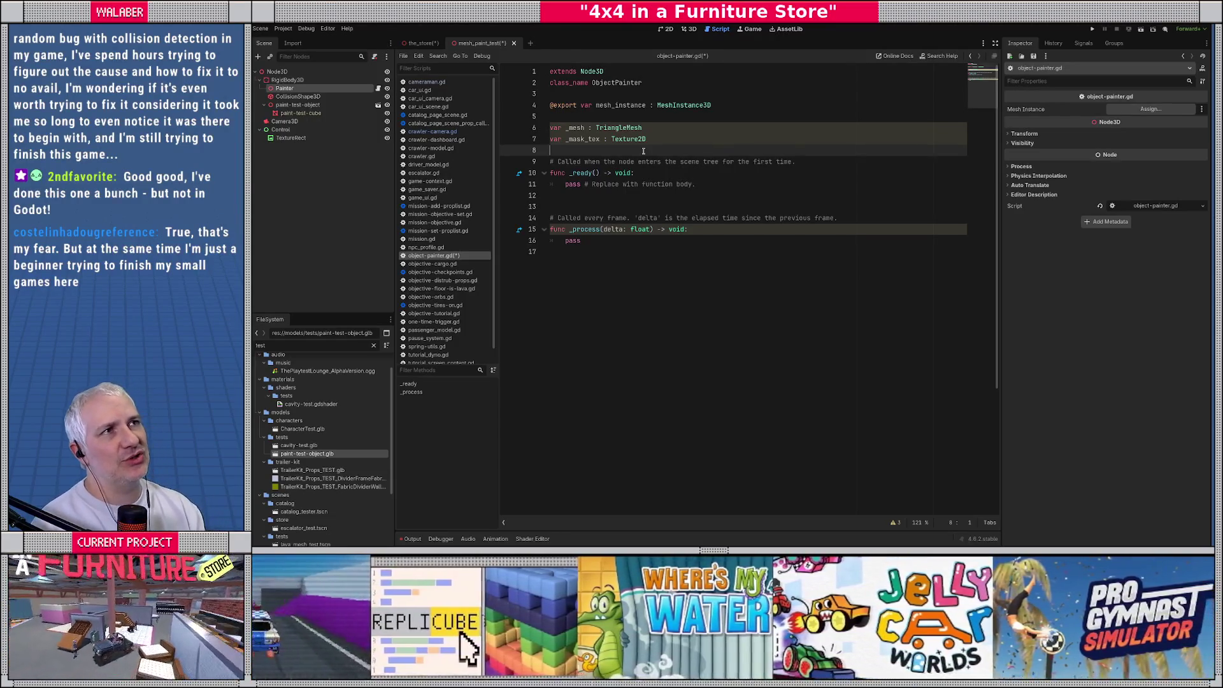
Add an exported mask_tex_size := Vector2i(512, 512), then a blank line after the exports.
left_click(591, 115)
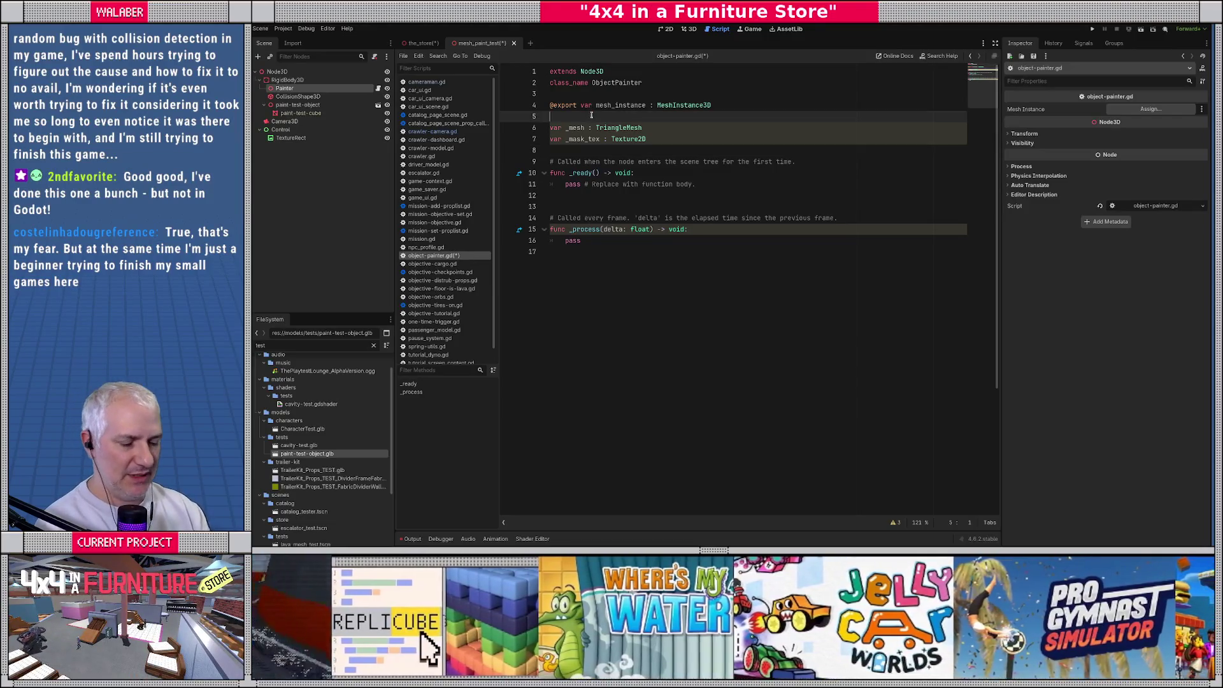
type("@export var ")
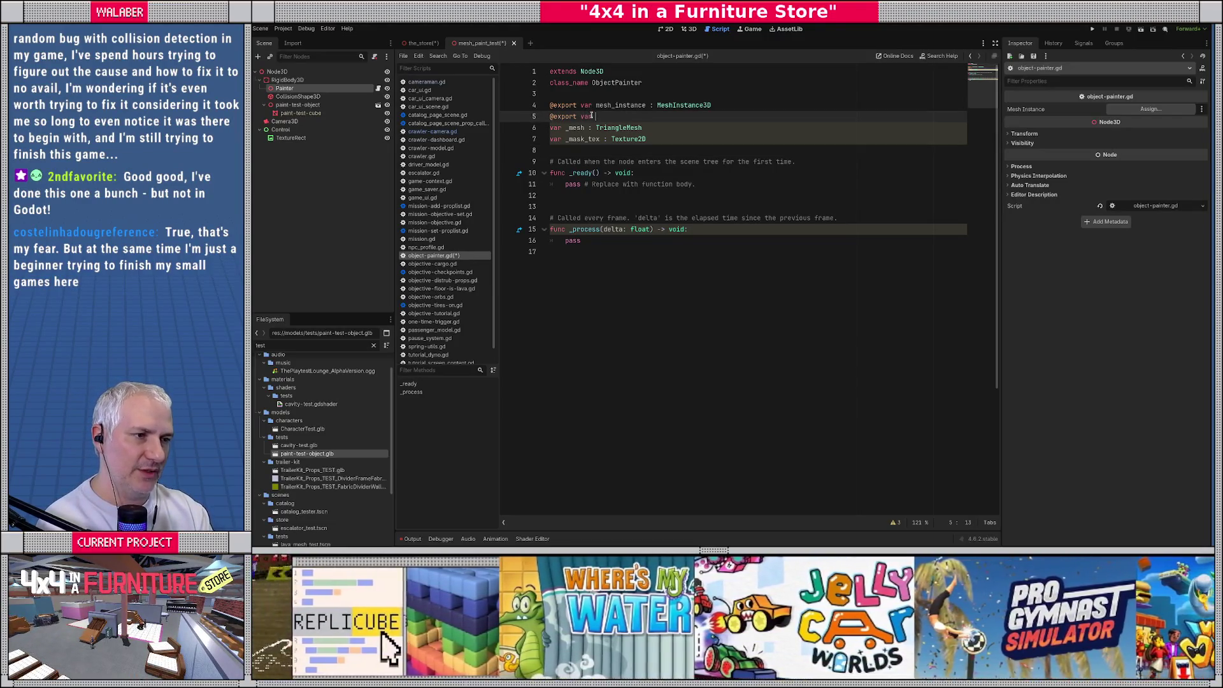
type("mask_tex_s")
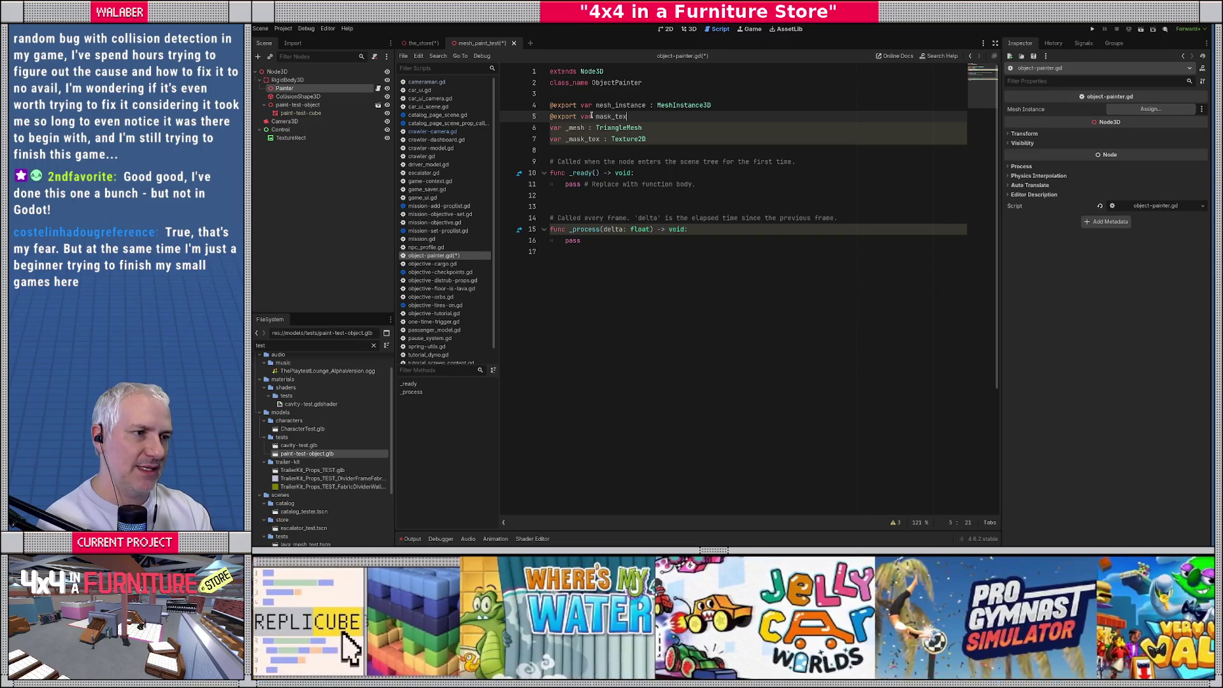
type("ize :Vector")
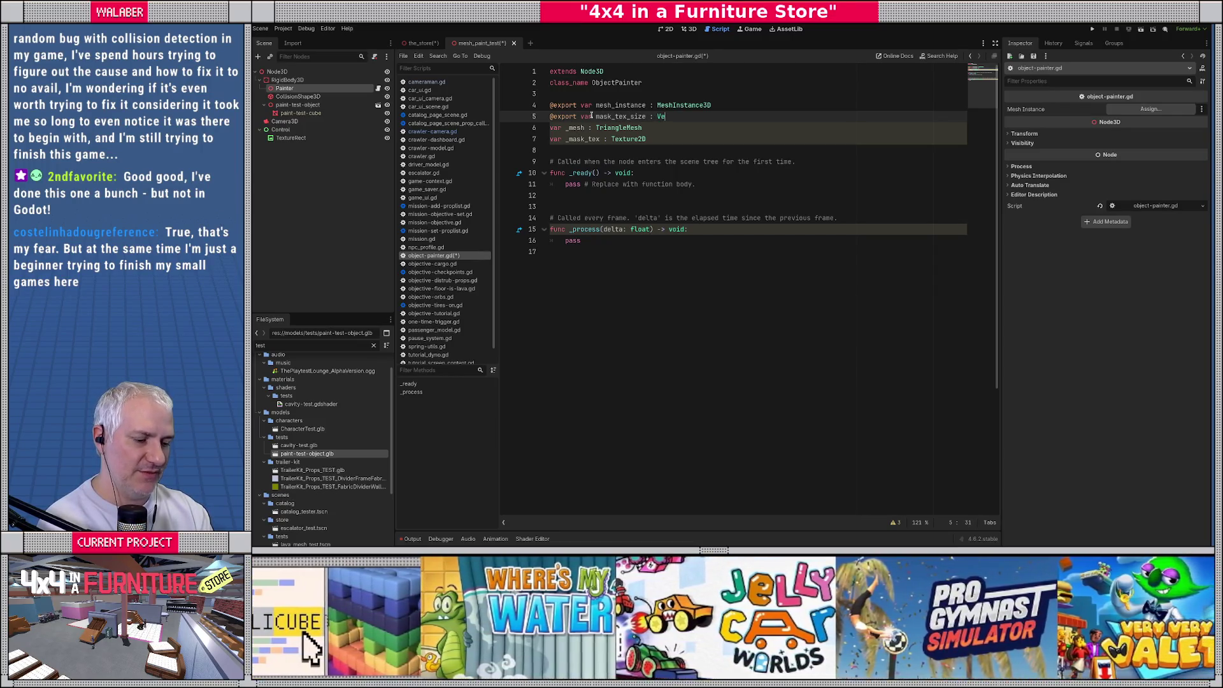
type("2i")
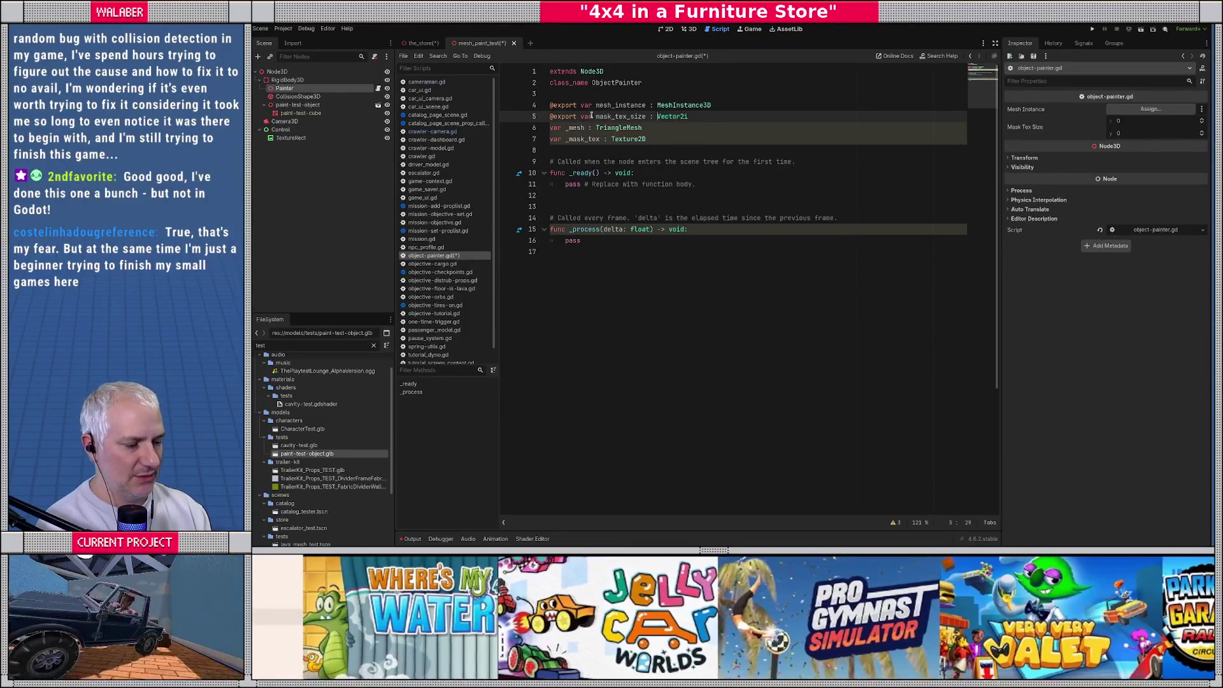
type("=")
key("End")
type("(")
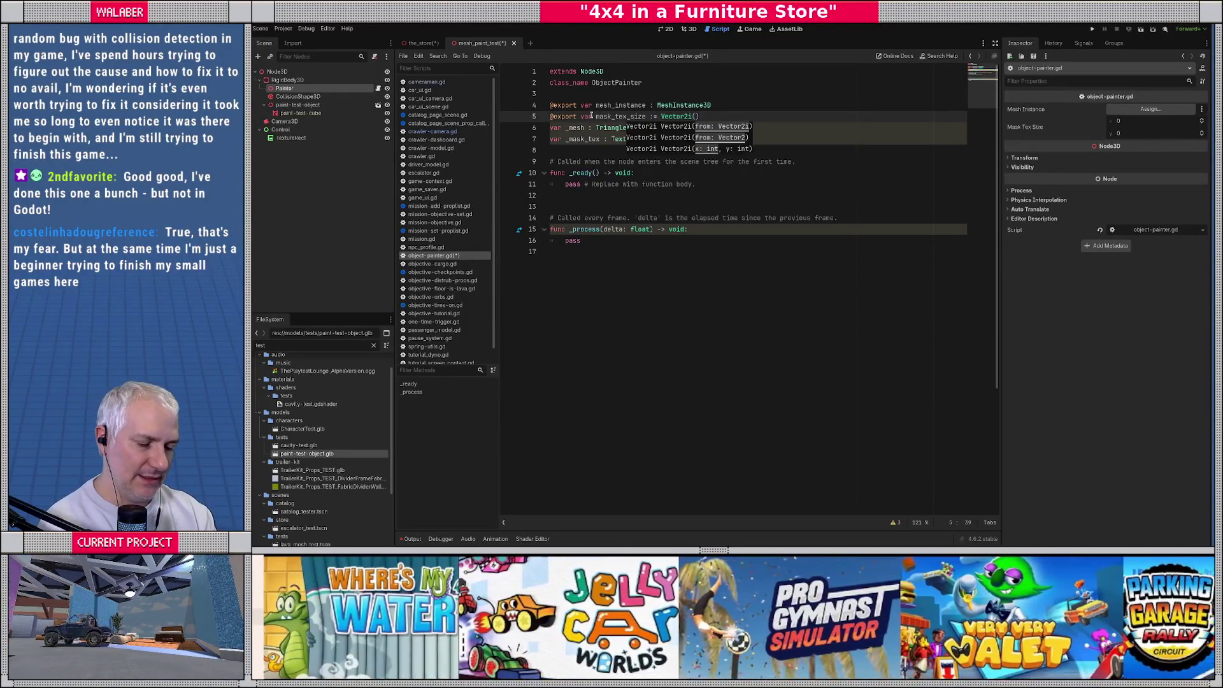
type("512, 512)")
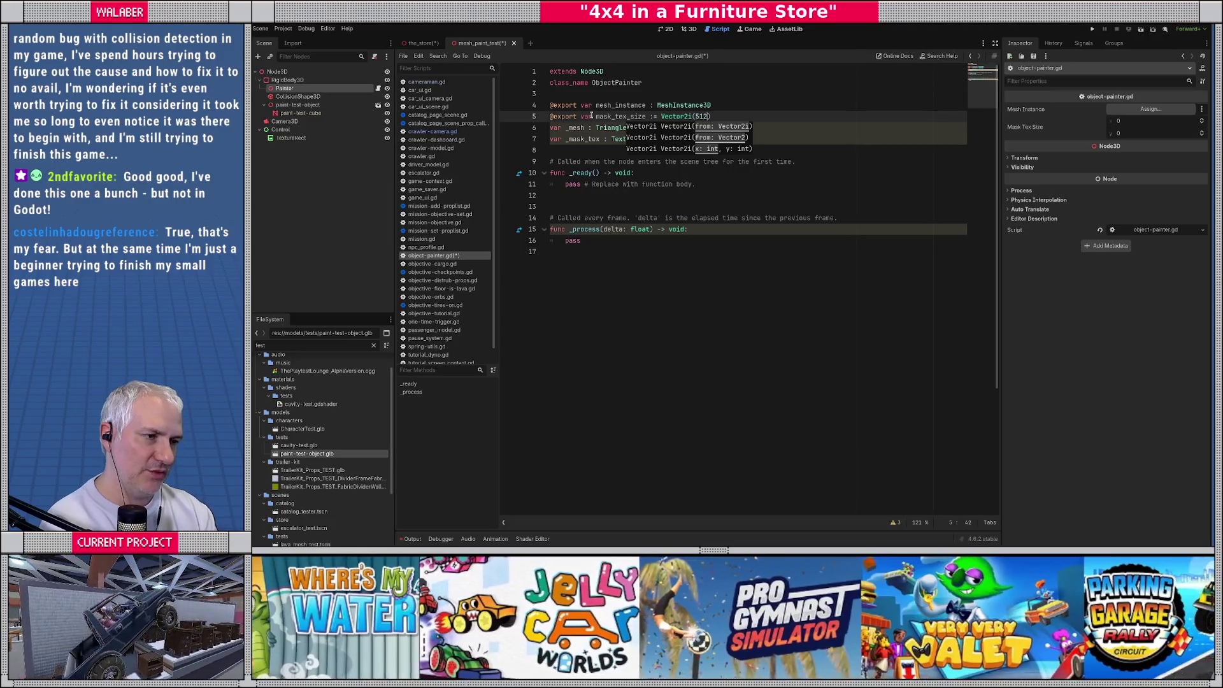
key("Return")
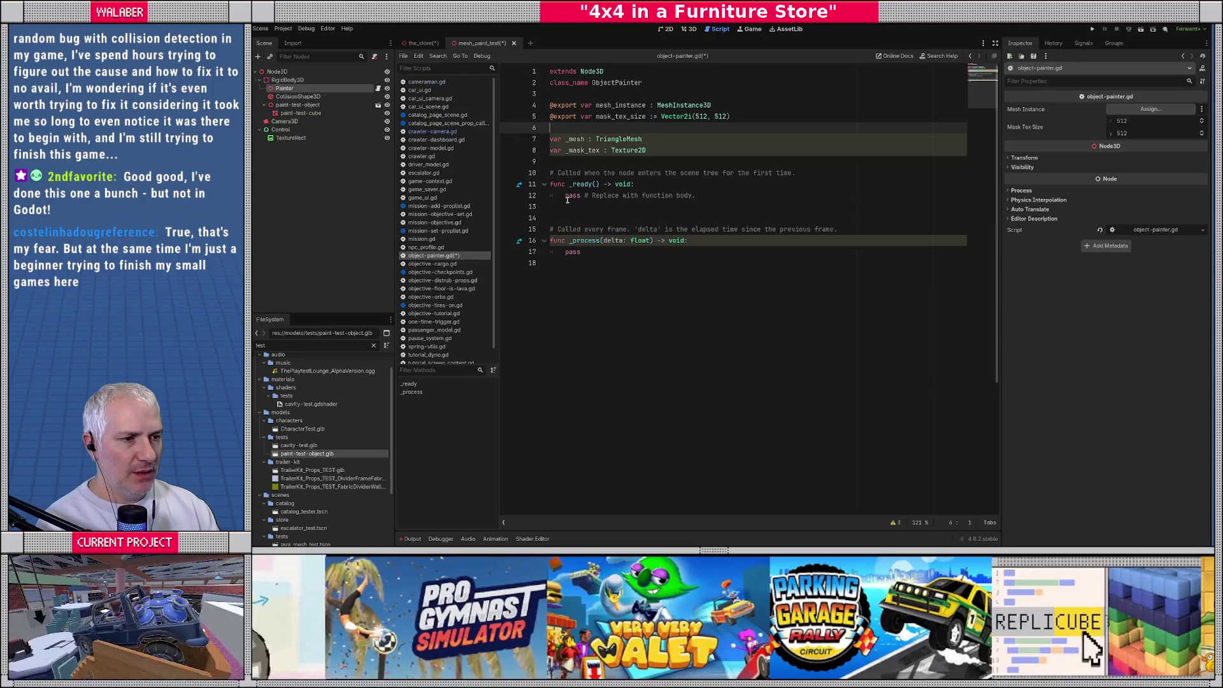
Replace pass in _ready with _mesh = mesh_instance.mesh.generate_triangle_mesh().
left_click_drag(567, 198, 768, 197)
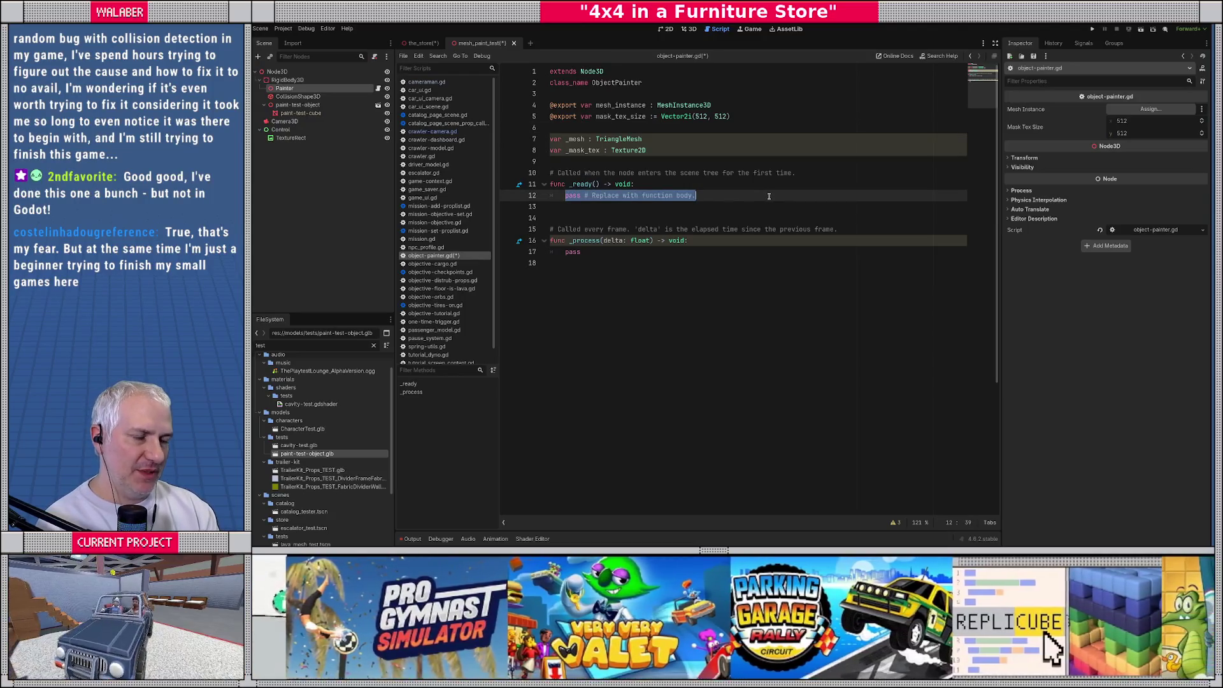
type("mesh_instance.")
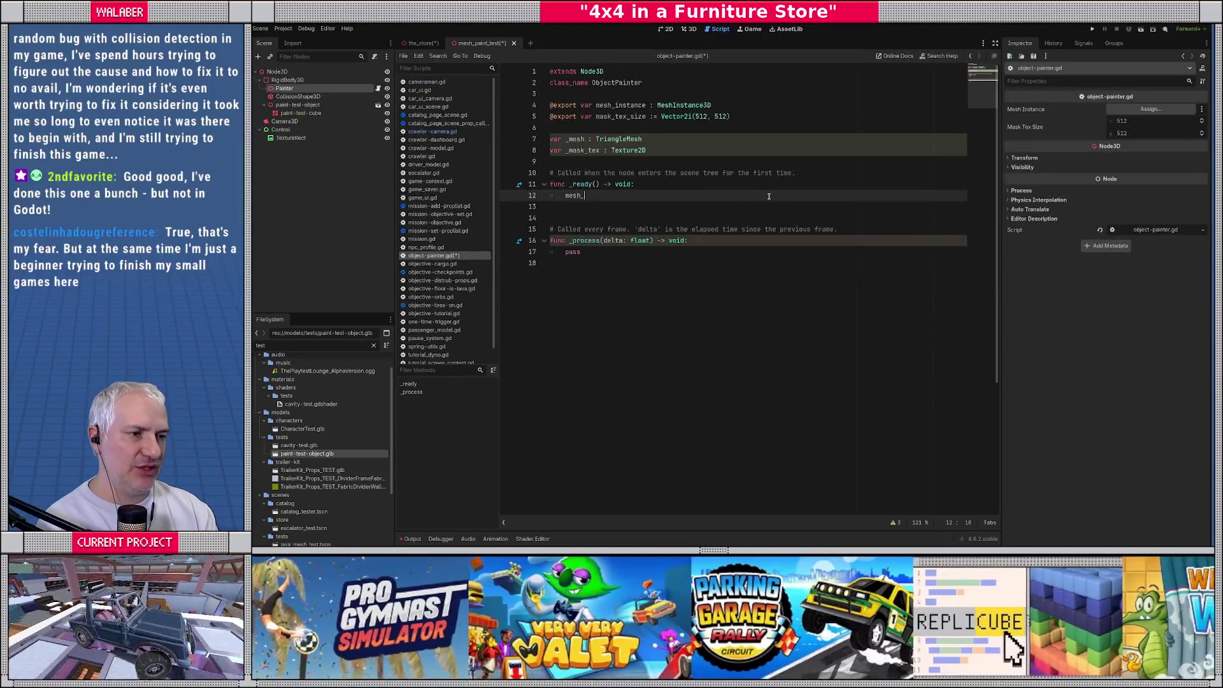
type("mesh.tri")
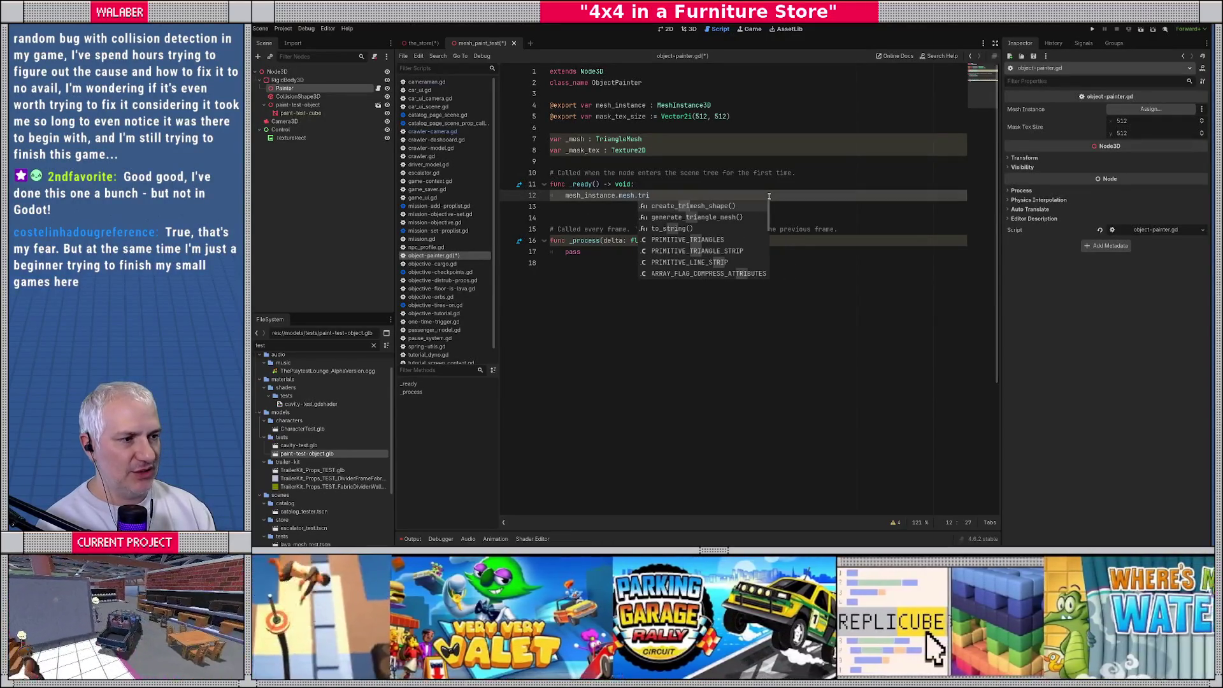
key("Down")
key("Return")
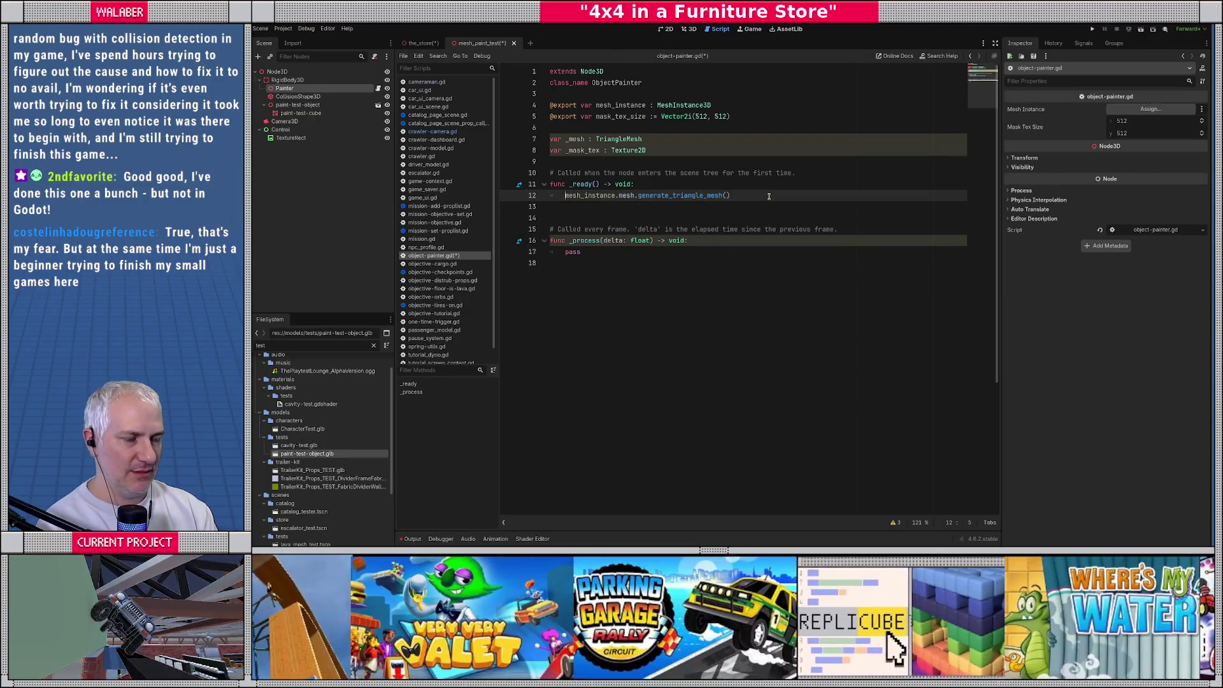
type("_mesh =")
left_click(769, 195)
key("Return")
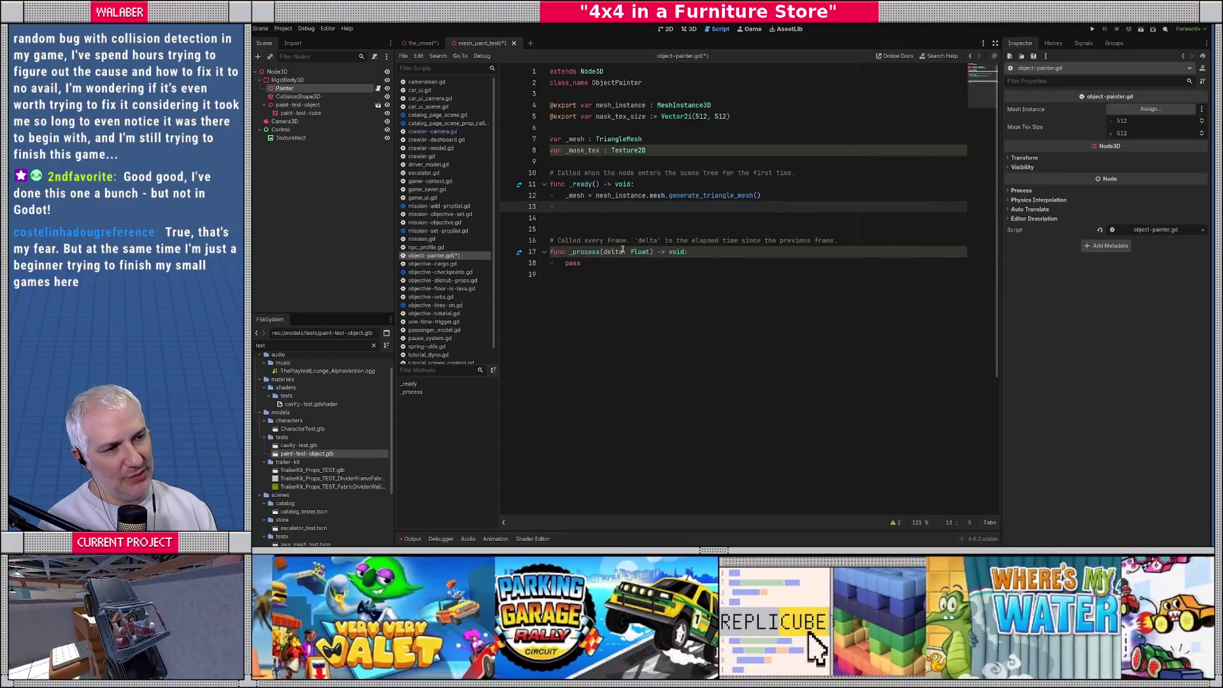
Add a _mask_tex = ImageTexture line below it in _ready.
type("_mask_tex ")
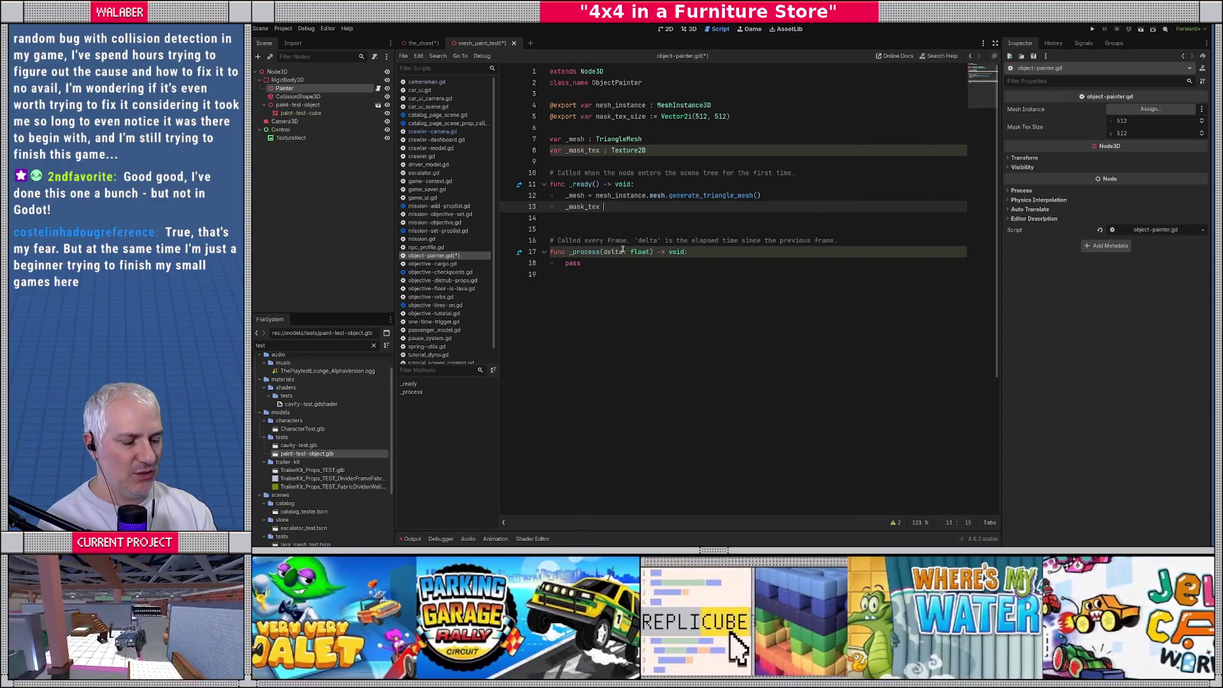
type("= textr")
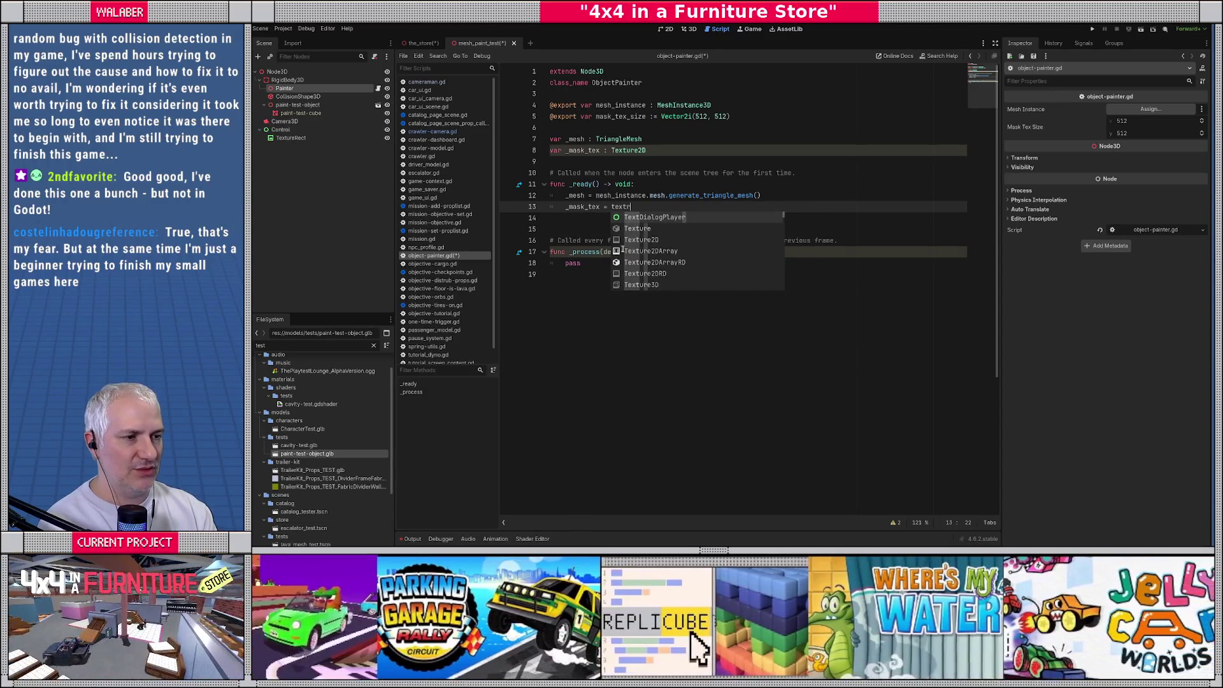
type("ue")
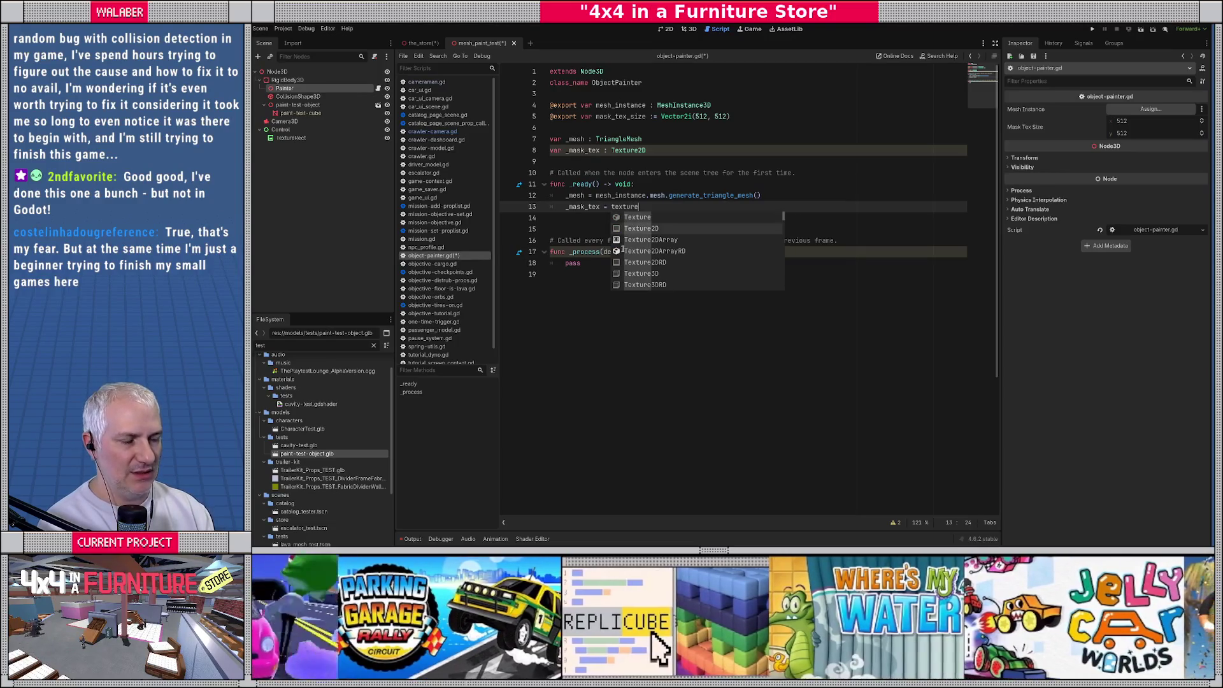
key("BackSpace")
key("BackSpace")
key("BackSpace")
type("ima")
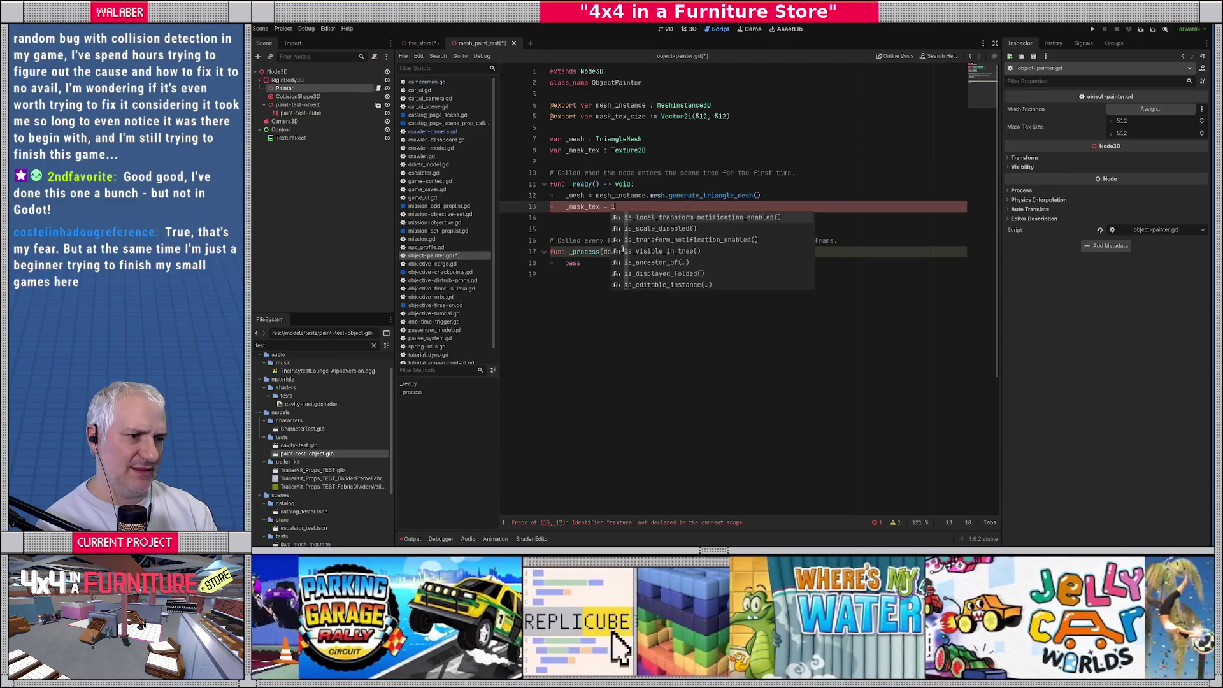
key("Return")
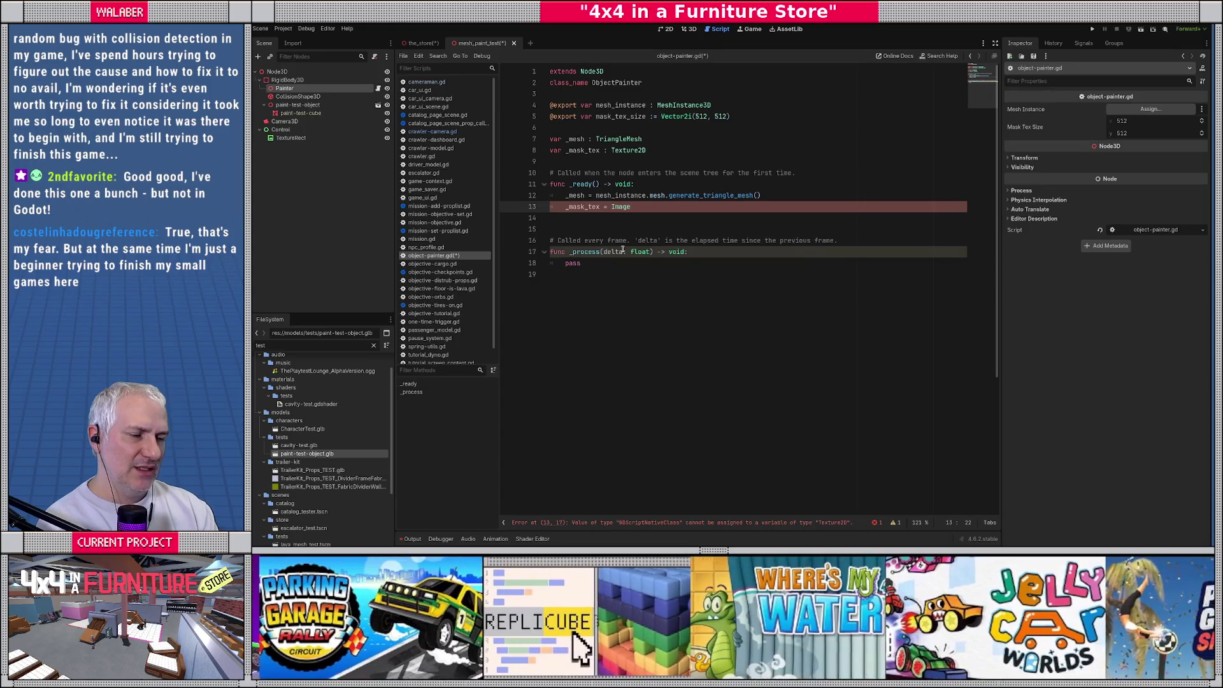
key("BackSpace")
key("BackSpace")
key("BackSpace")
type("exture")
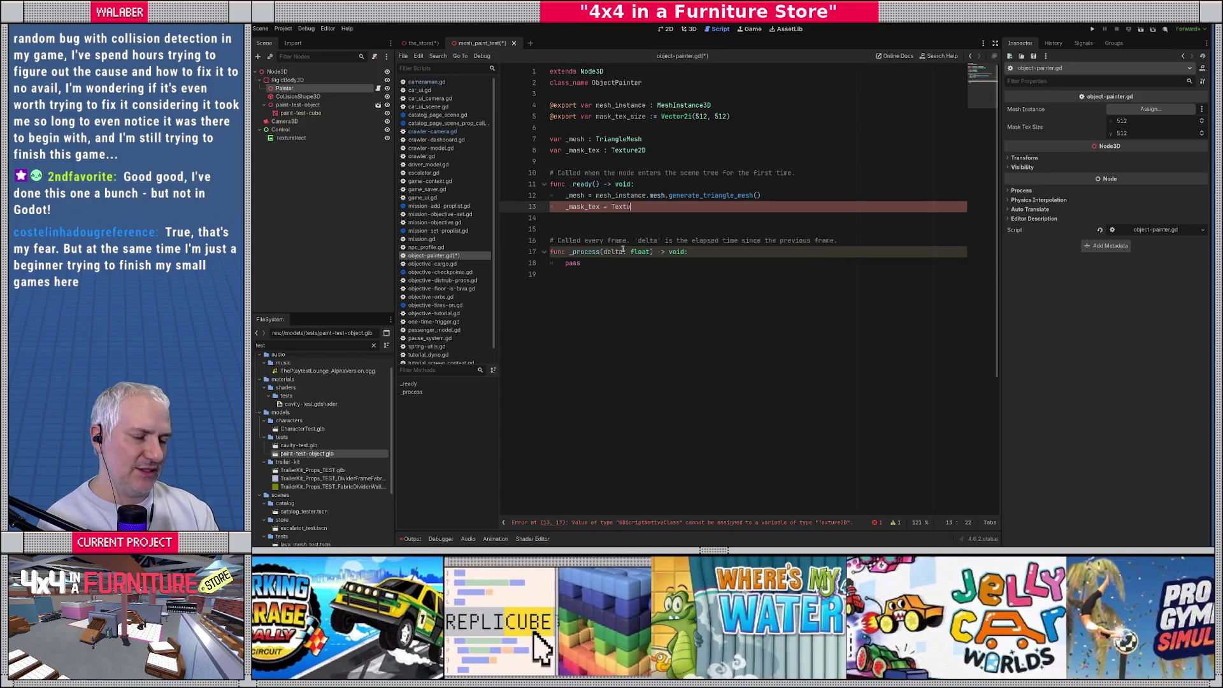
type("2")
key("Return")
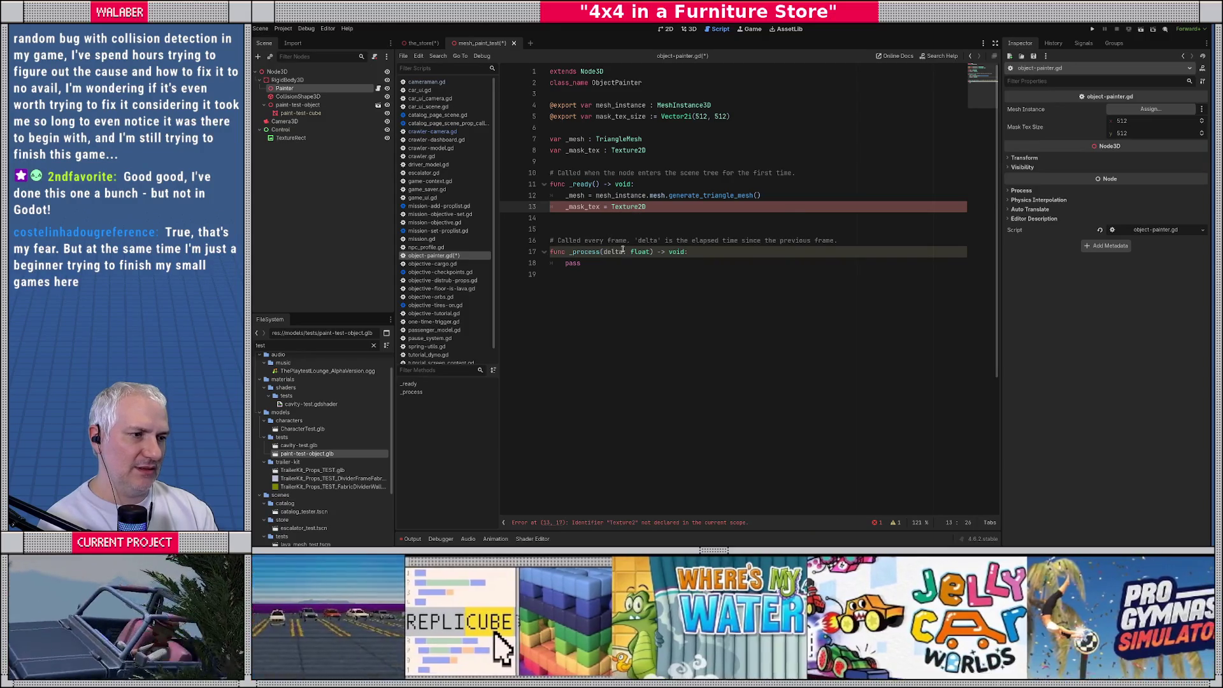
type(".c")
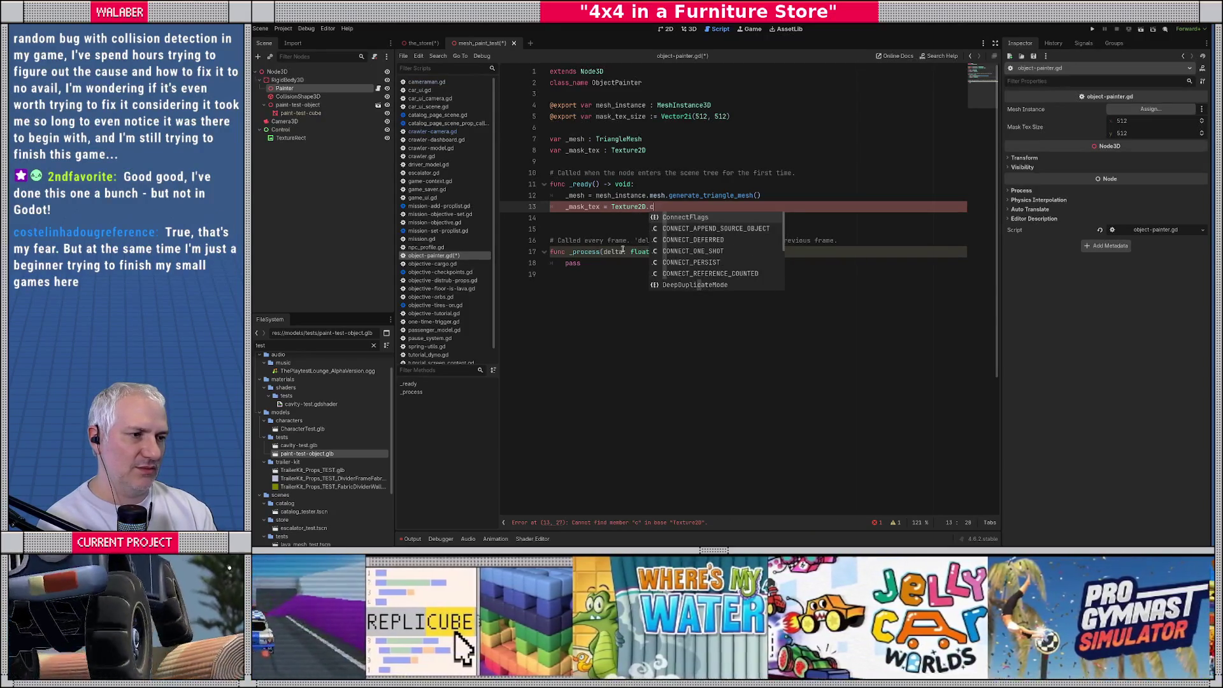
key("BackSpace")
key("BackSpace")
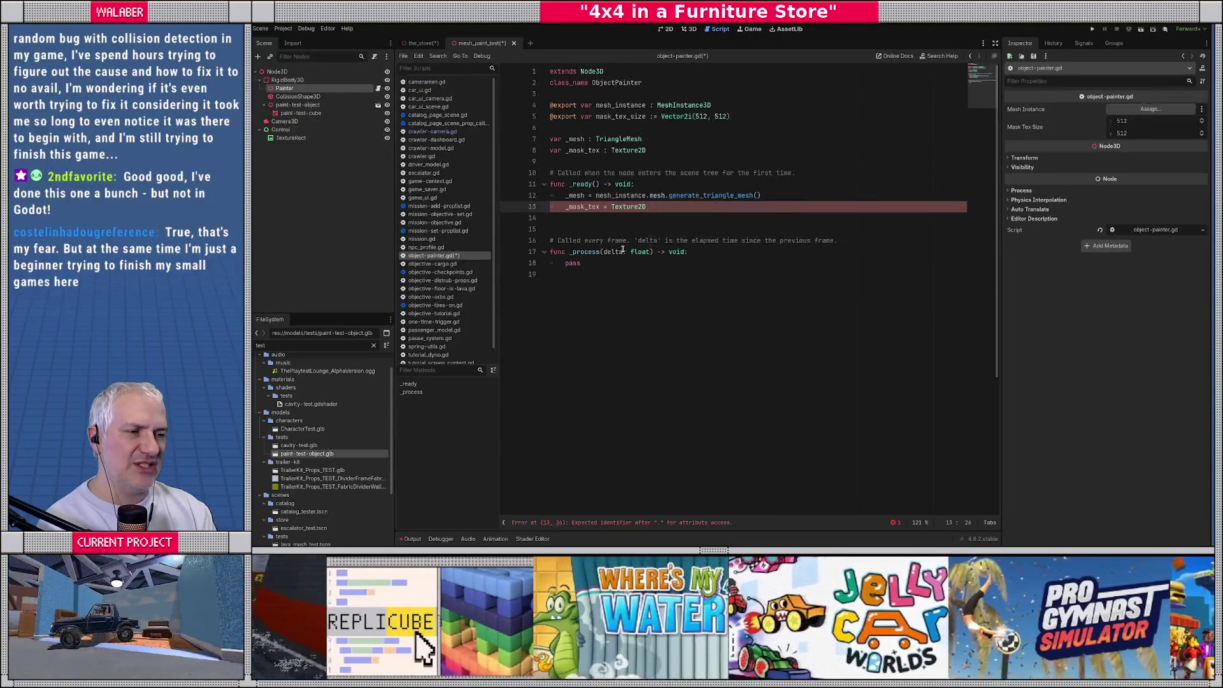
key("BackSpace")
key("BackSpace")
key("BackSpace")
type("Image")
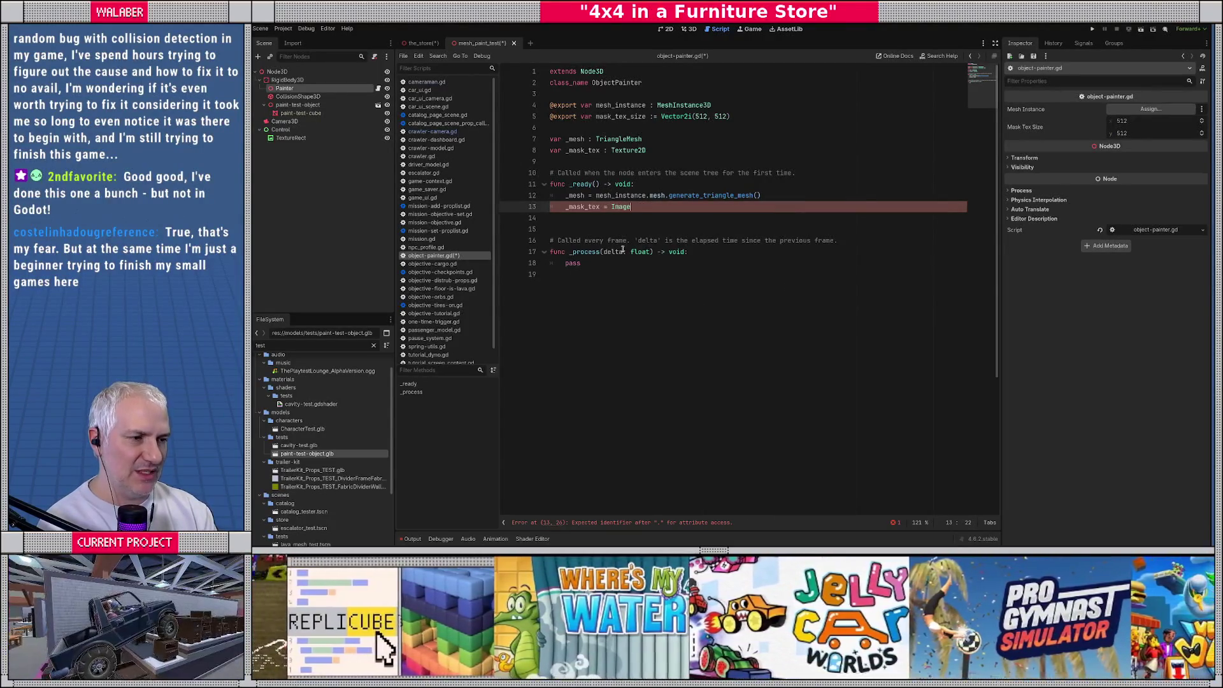
type("Texture")
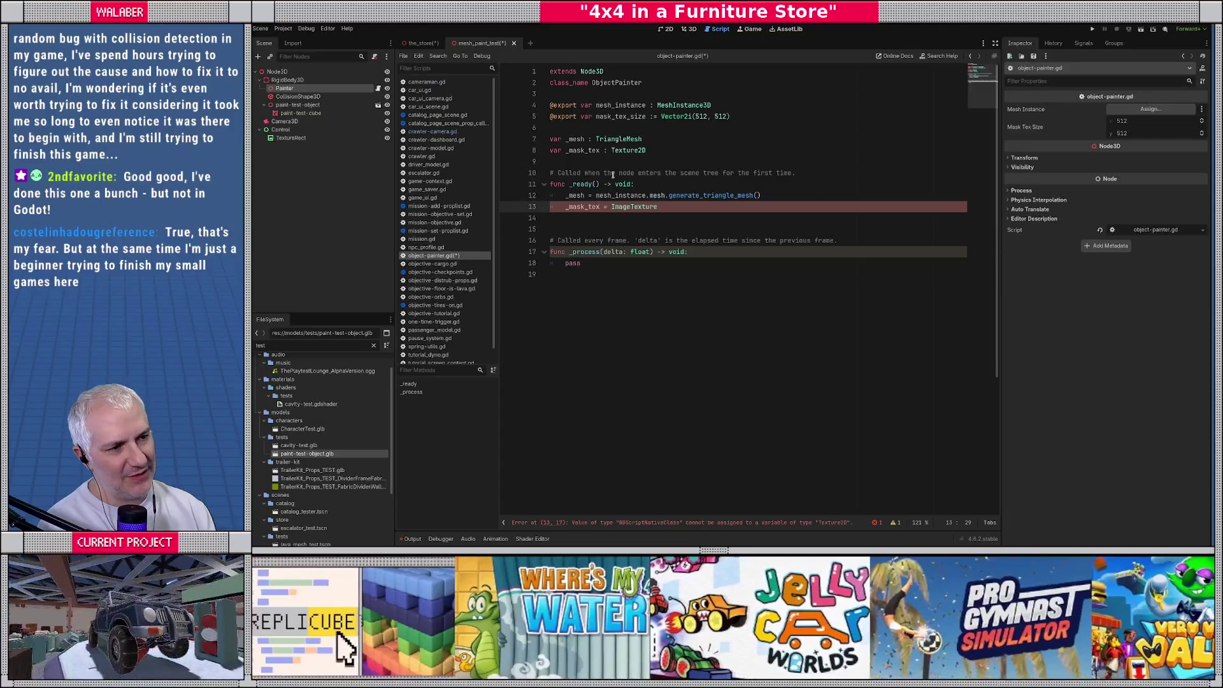
Start a new var _mask_ declaration above the _mask_tex declaration.
double_click(617, 151)
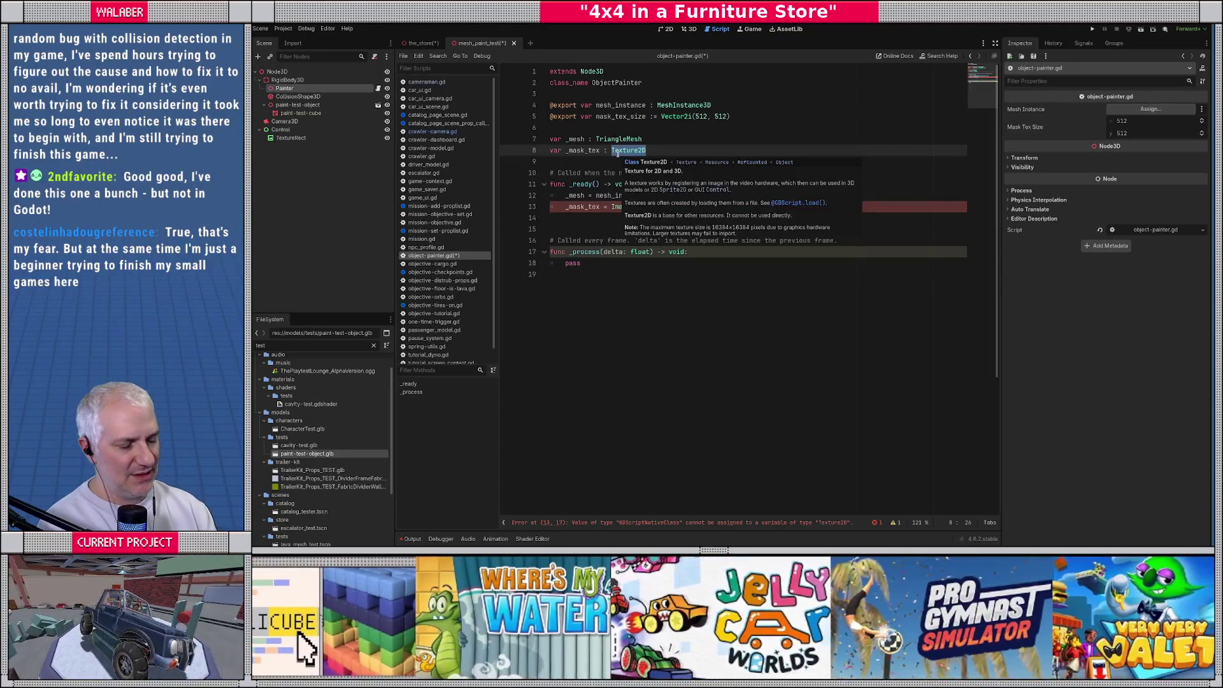
key("ctrl+shift+Return")
type("var _mask")
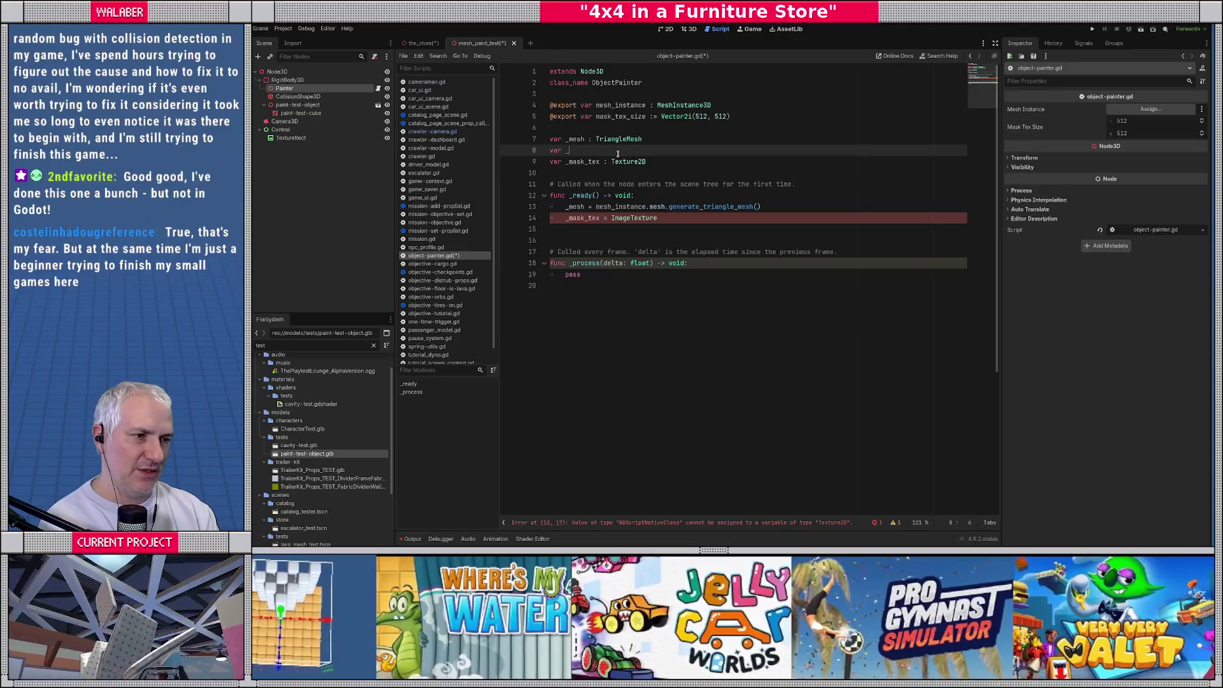
type("_")
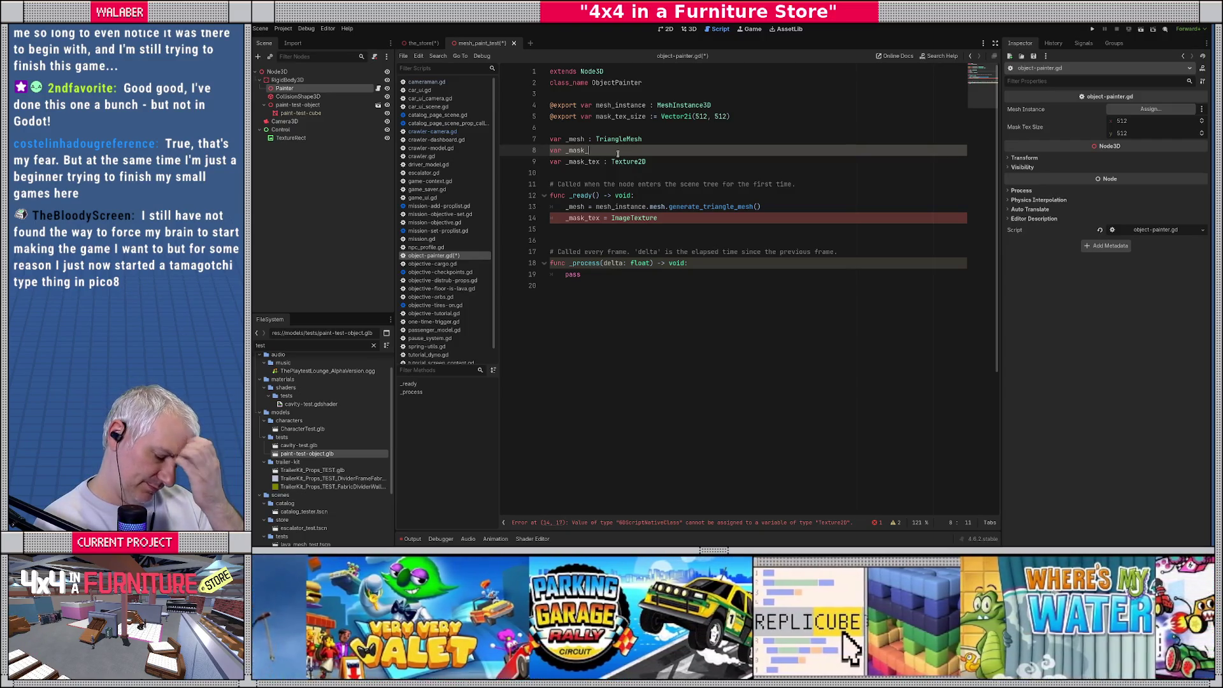
Complete the declaration as var _mask_image : Image.
type("iamg")
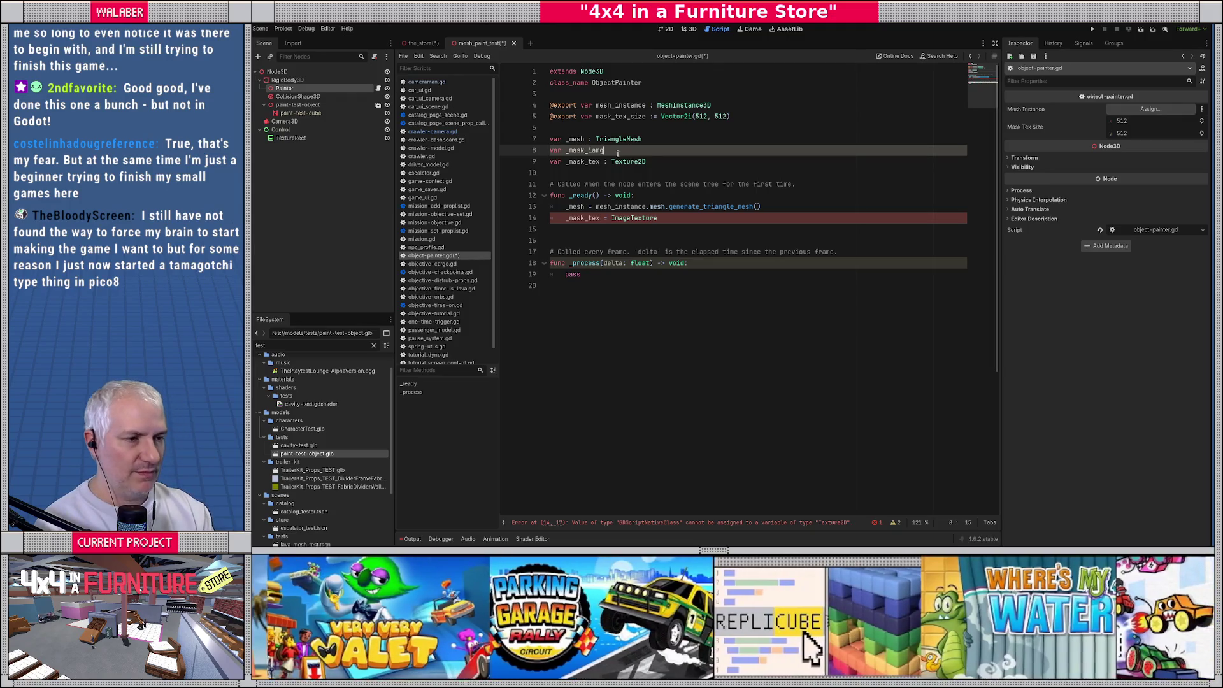
key("BackSpace")
key("BackSpace")
key("BackSpace")
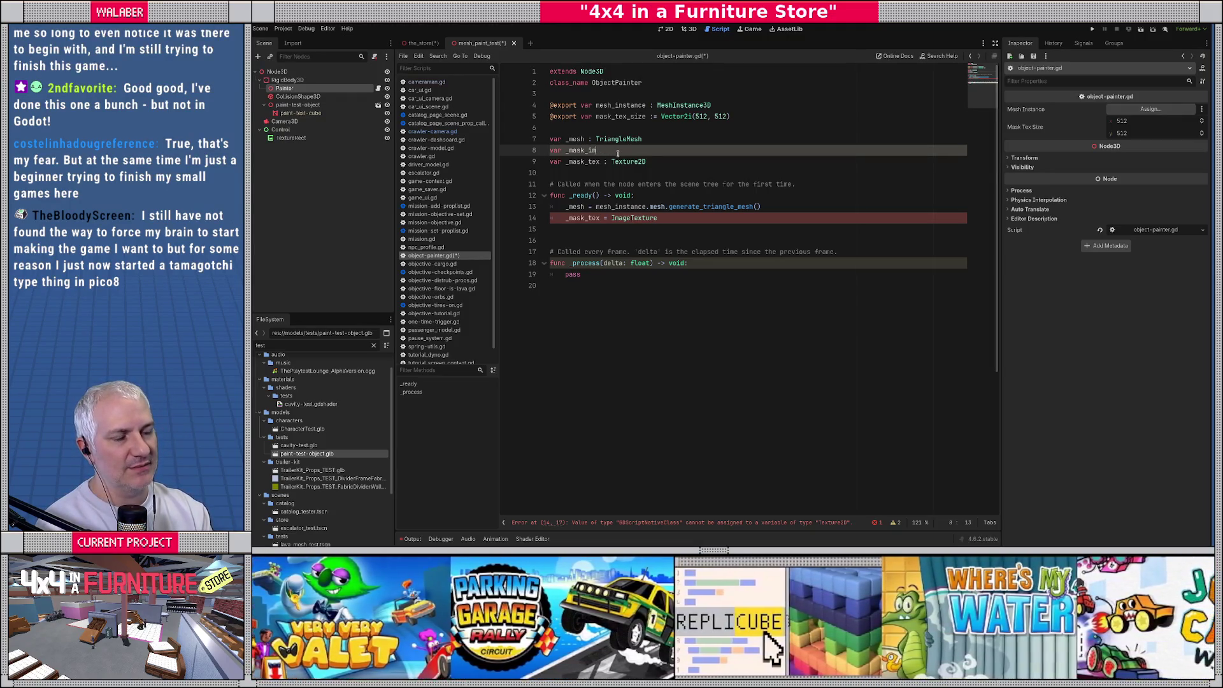
type("mage : Image")
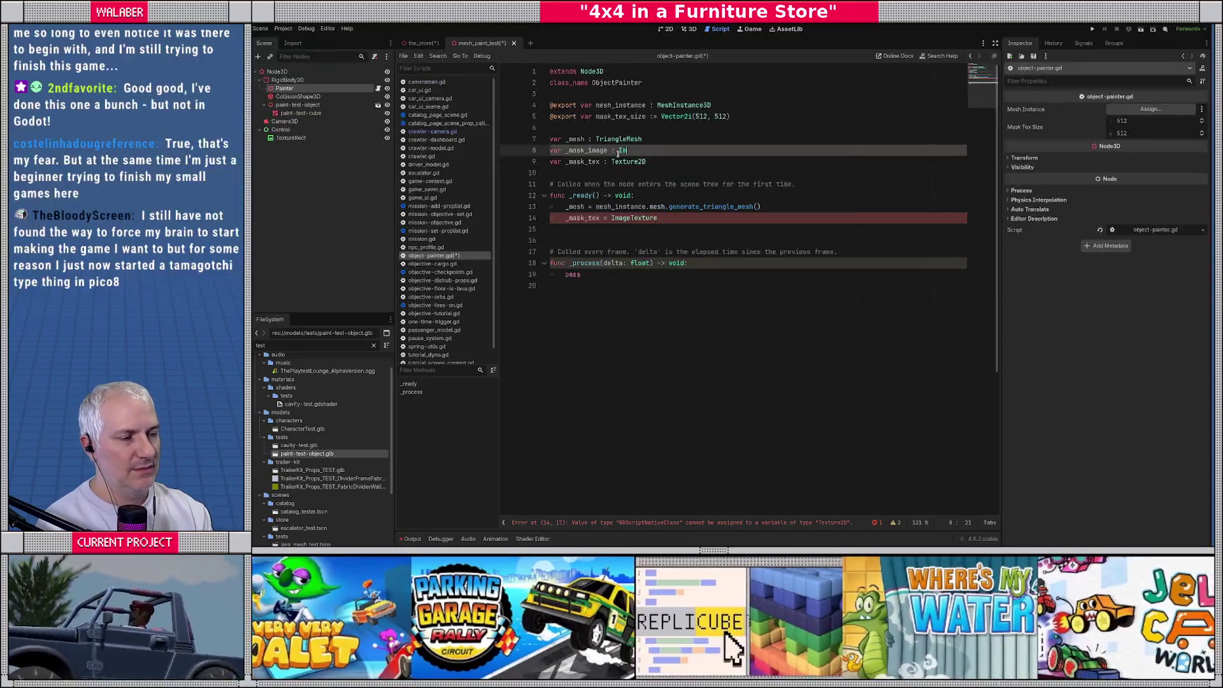
Change the _mask_tex variable's type from Texture2D to ImageTexture.
key("Down")
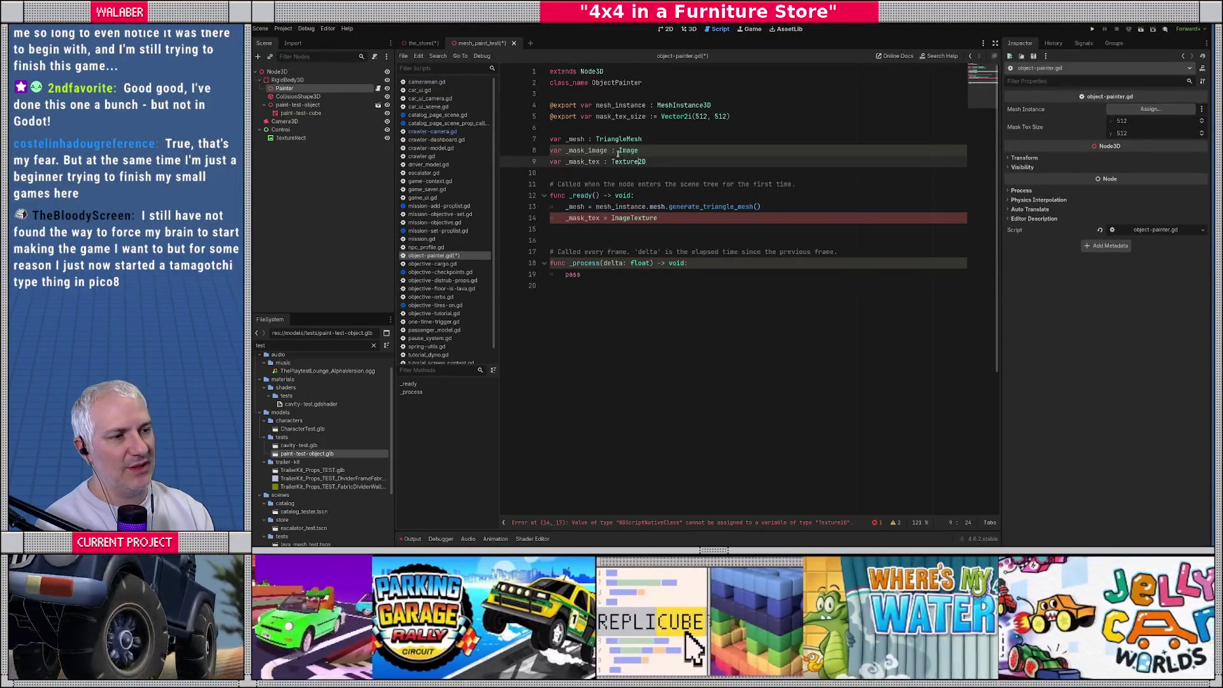
key("ctrl+Left")
type("ImageT")
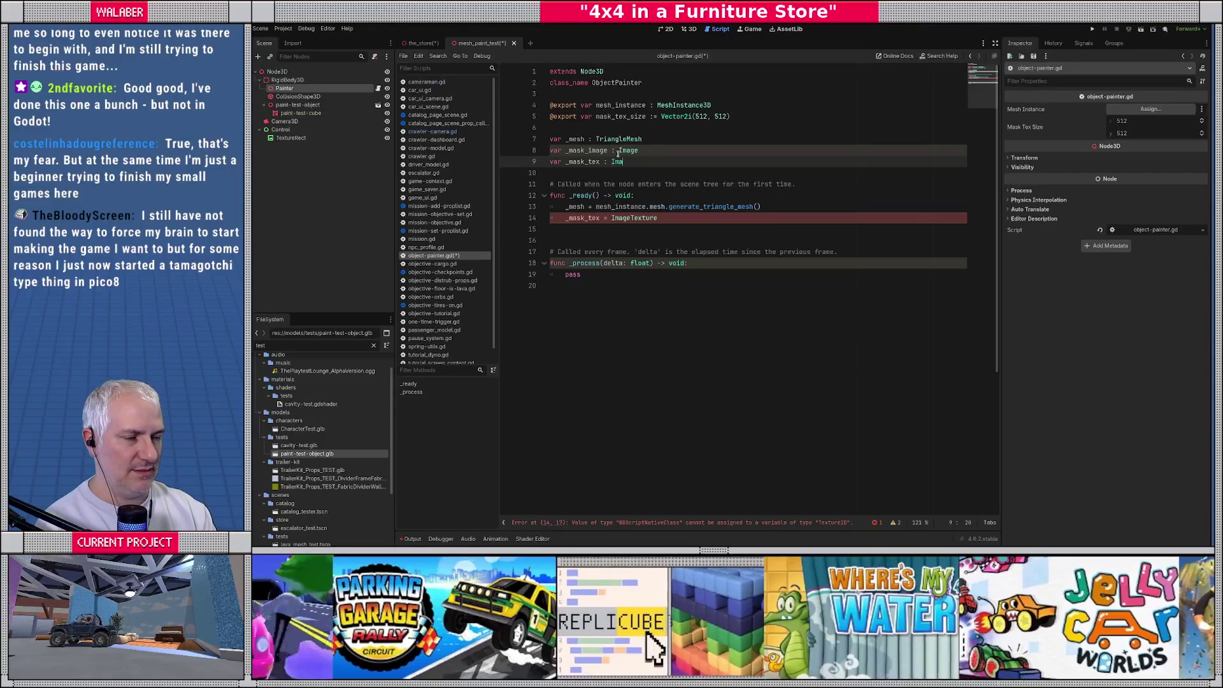
key("Return")
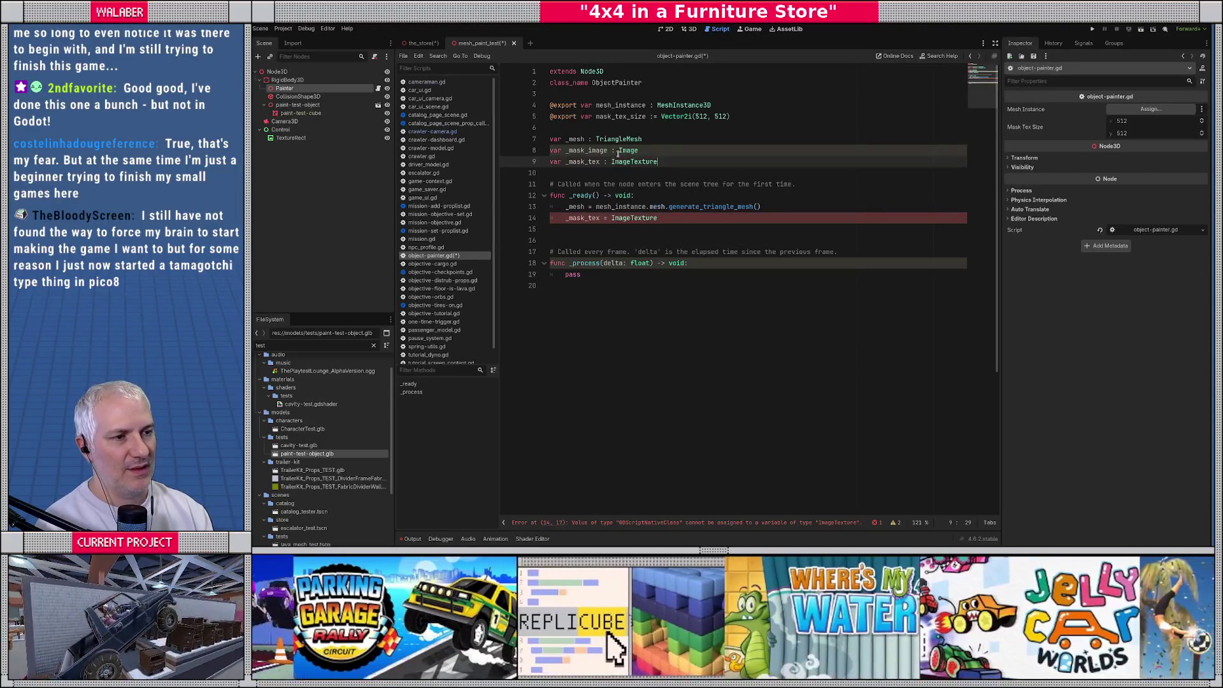
left_click_drag(589, 219, 757, 218)
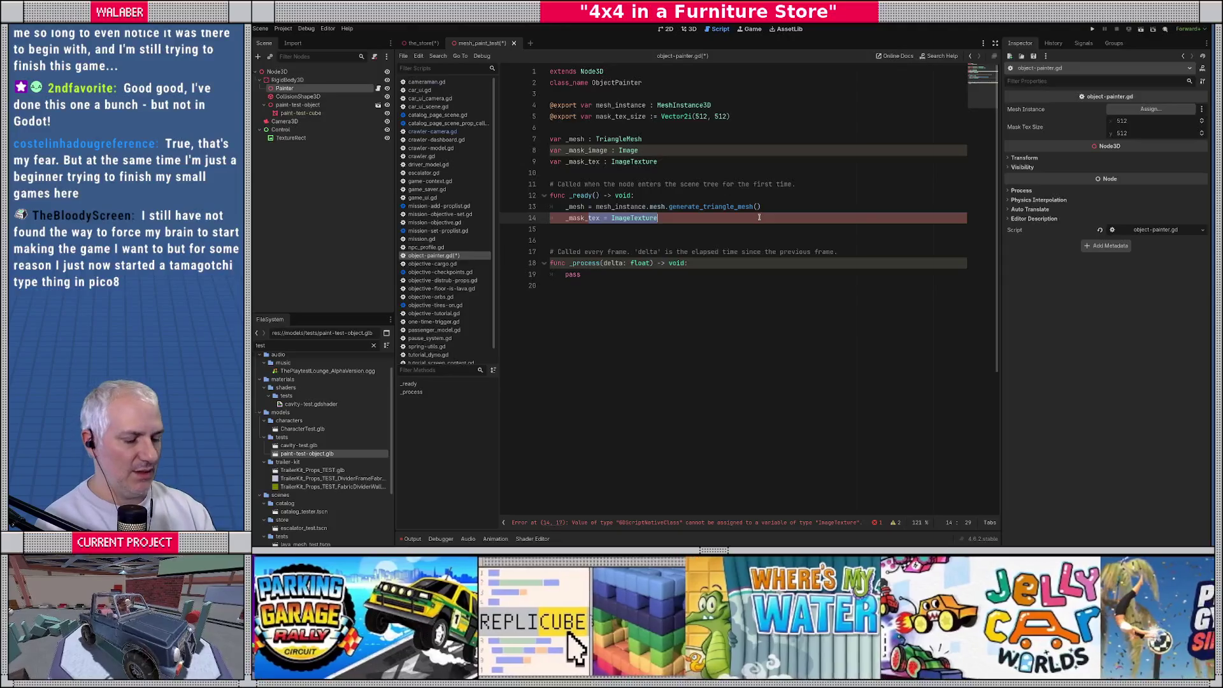
Set _mask_image = Image.create(mask_tex_size.x, mask_tex_size.y, false, Image.FORMAT_RGBA8) in _ready.
type("image = Image.")
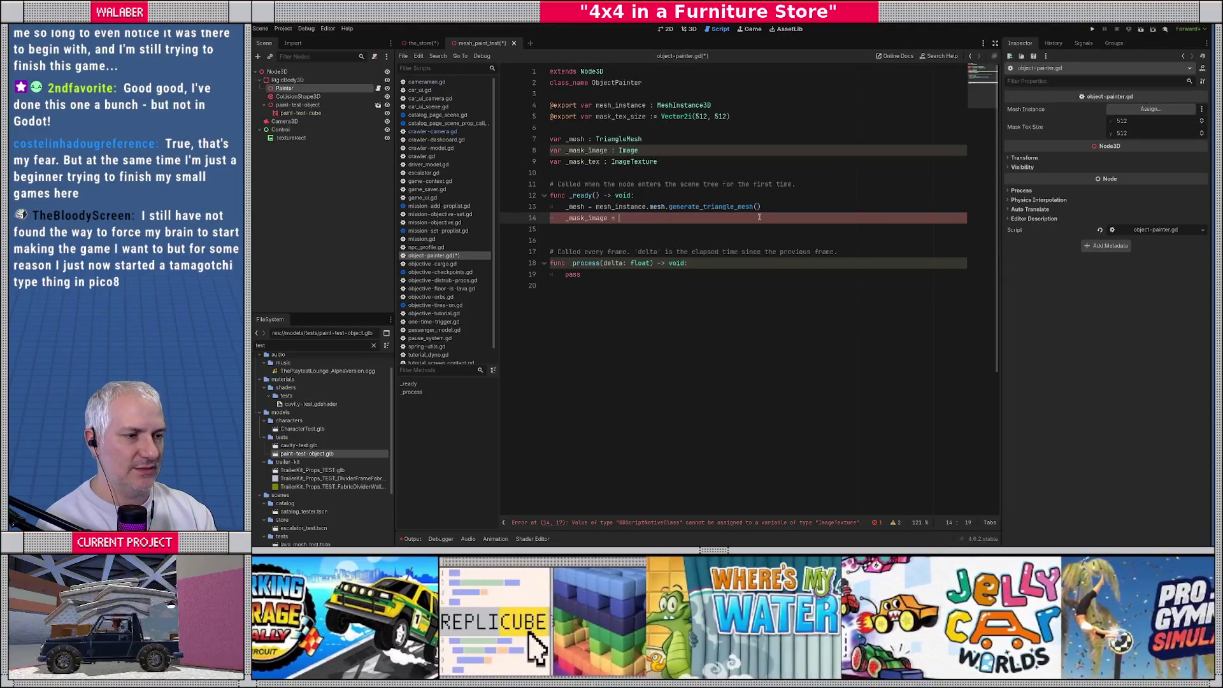
type("c")
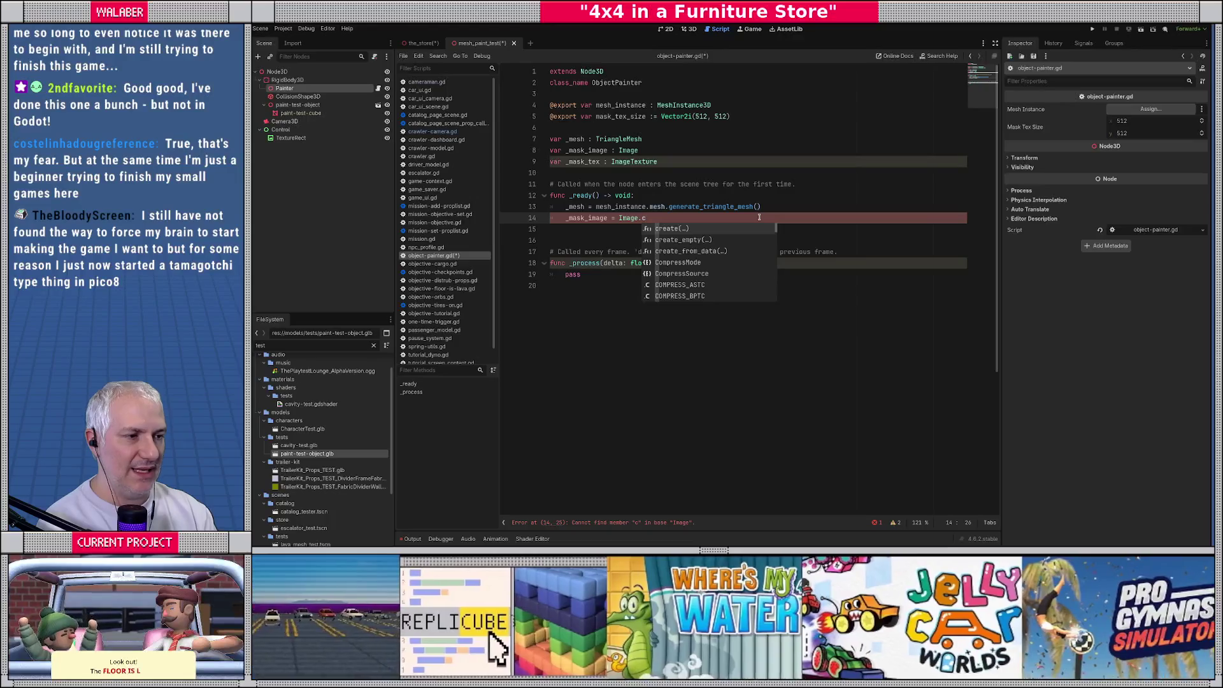
key("Return")
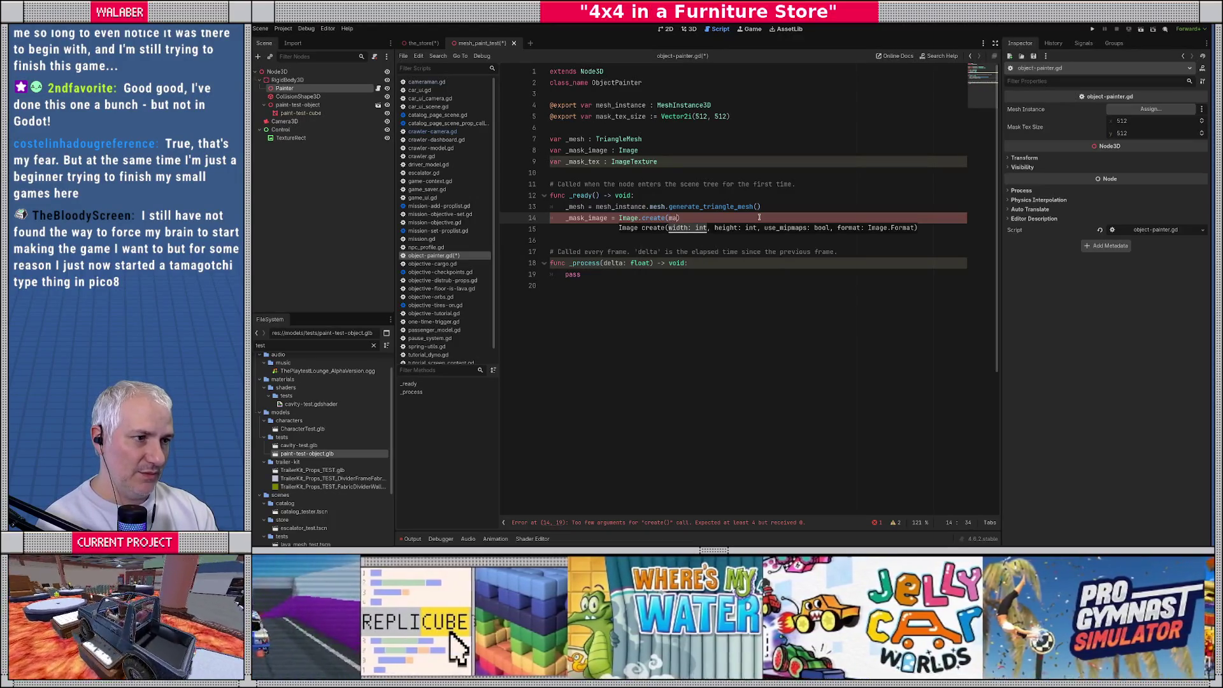
type("s")
key("Return")
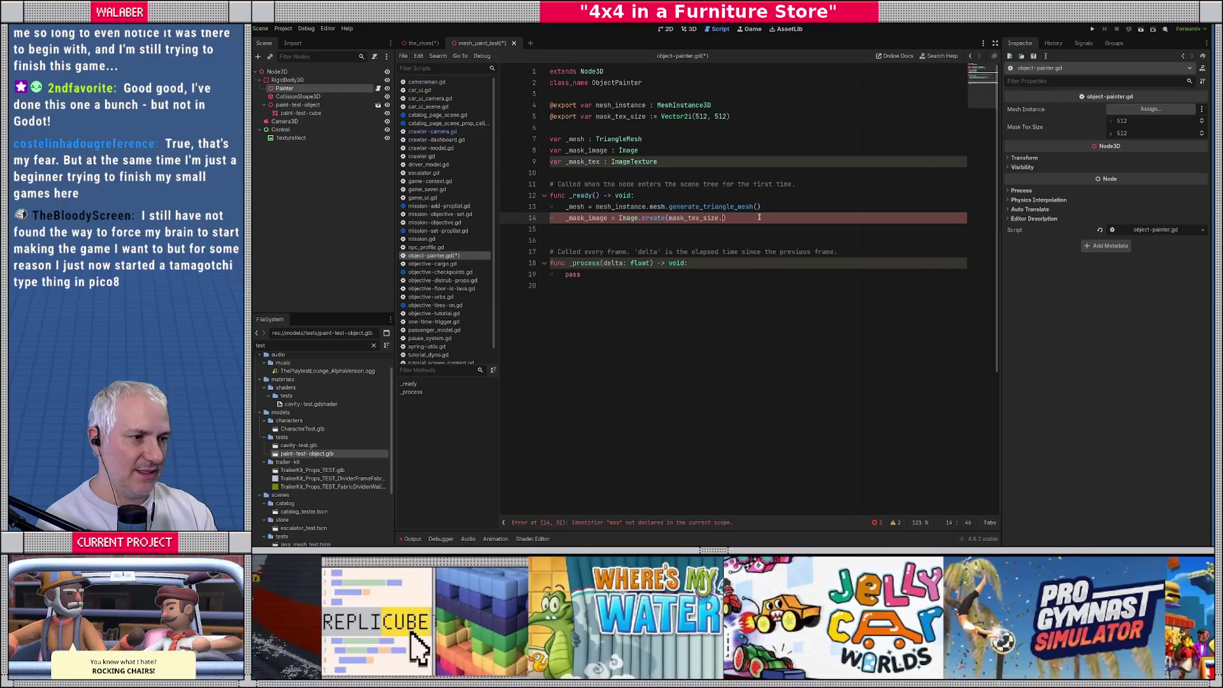
type(".x, mas")
key("Return")
type(".")
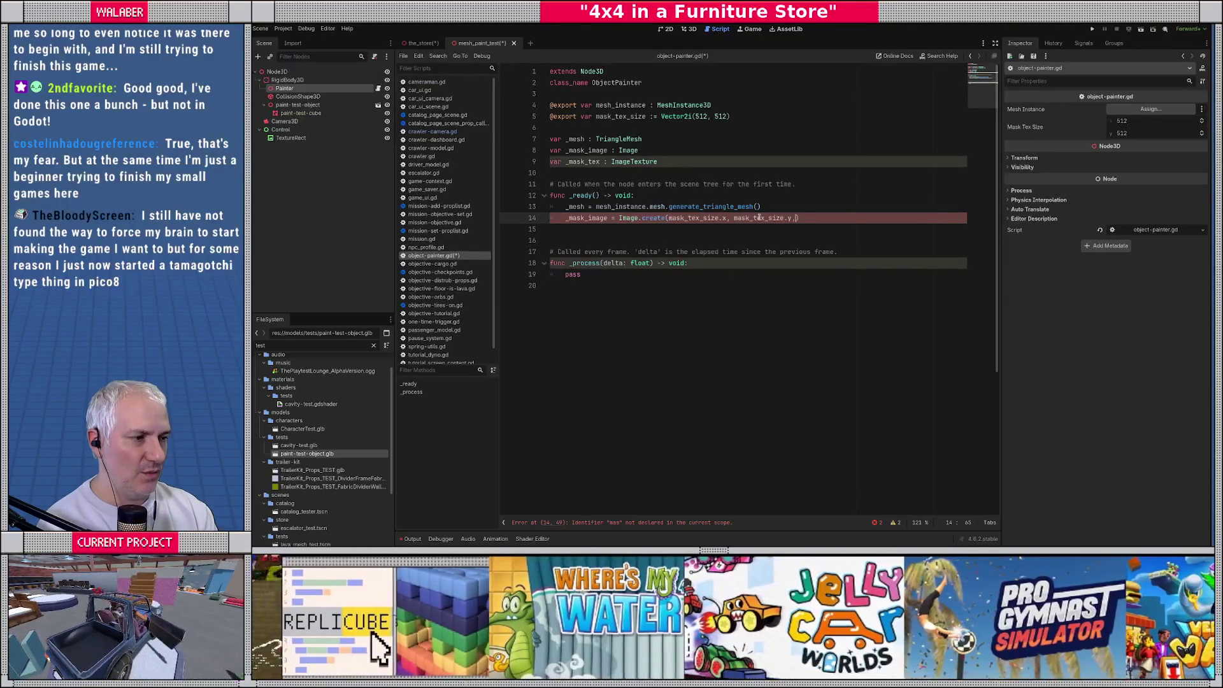
type("y, fa")
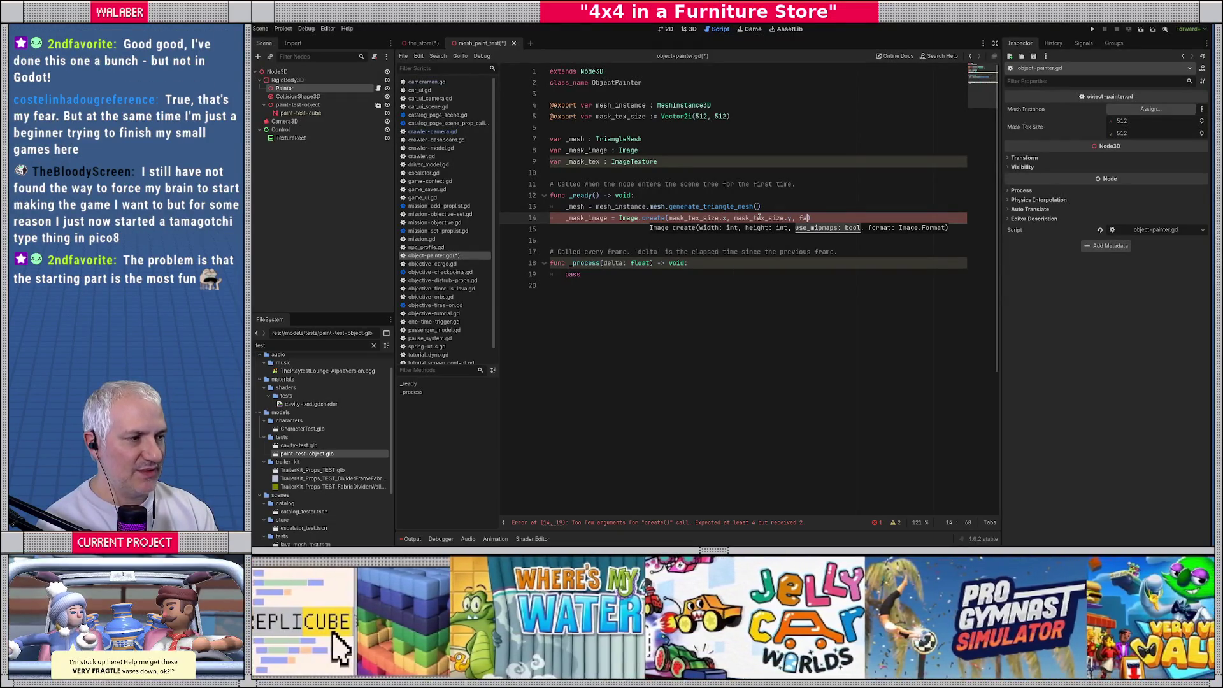
type("lse")
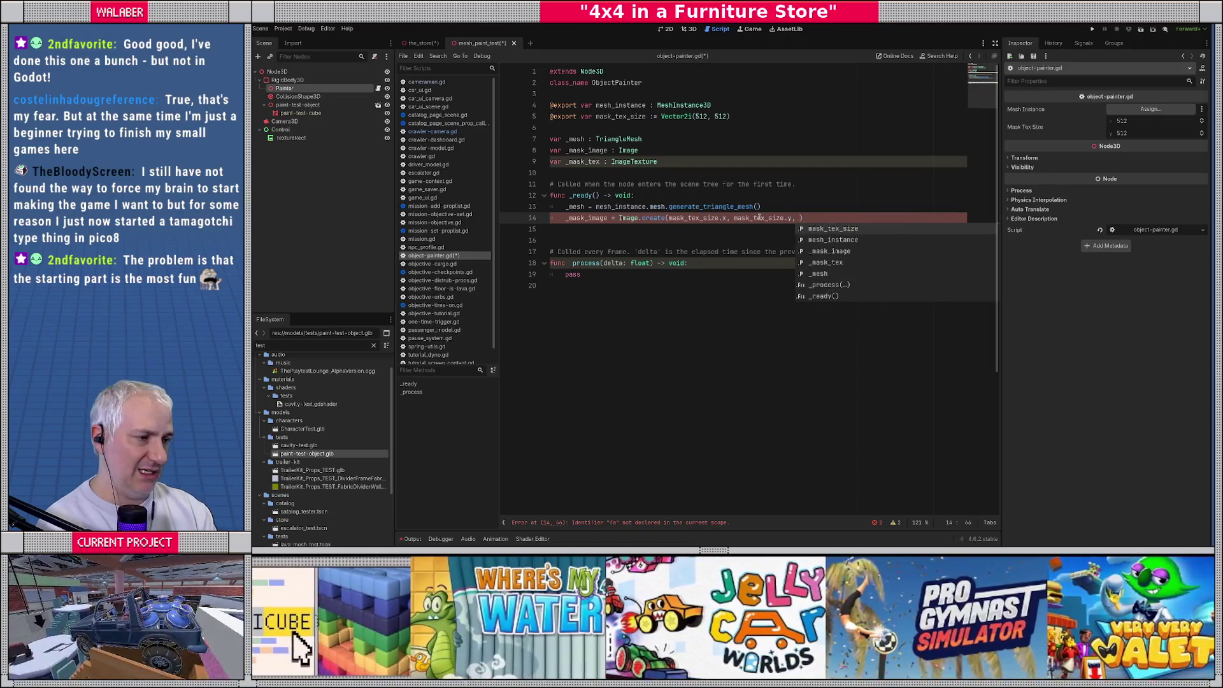
type(",")
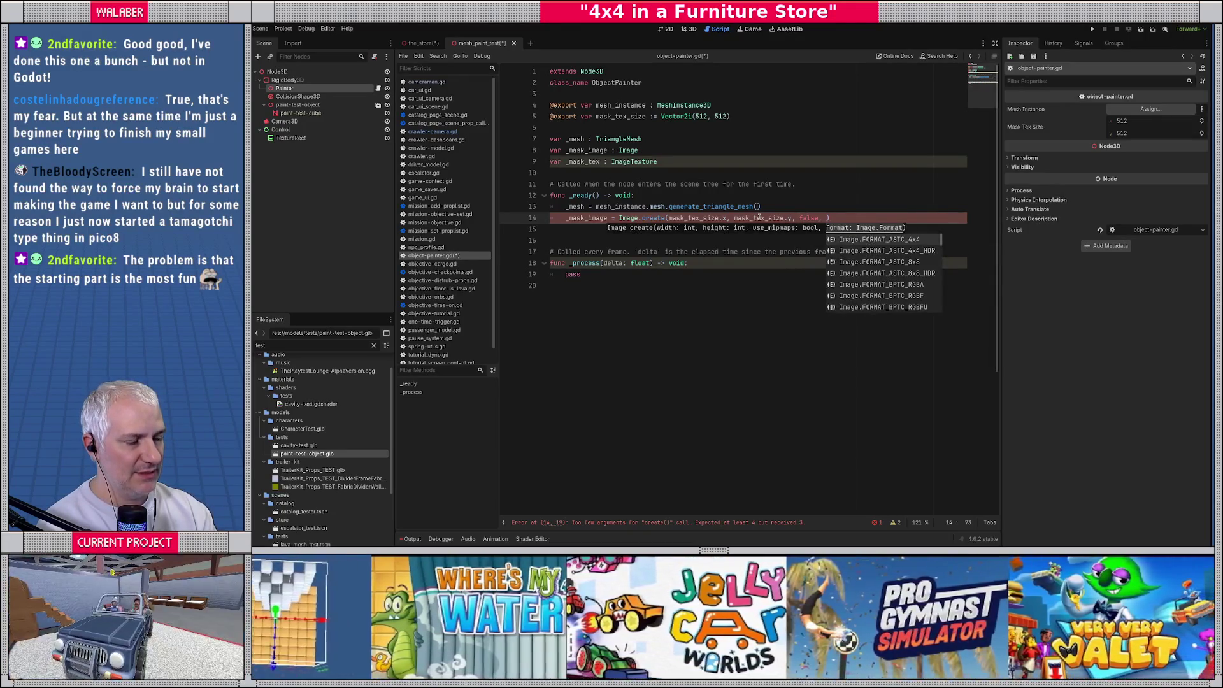
key("Down")
key("Down")
key("Down")
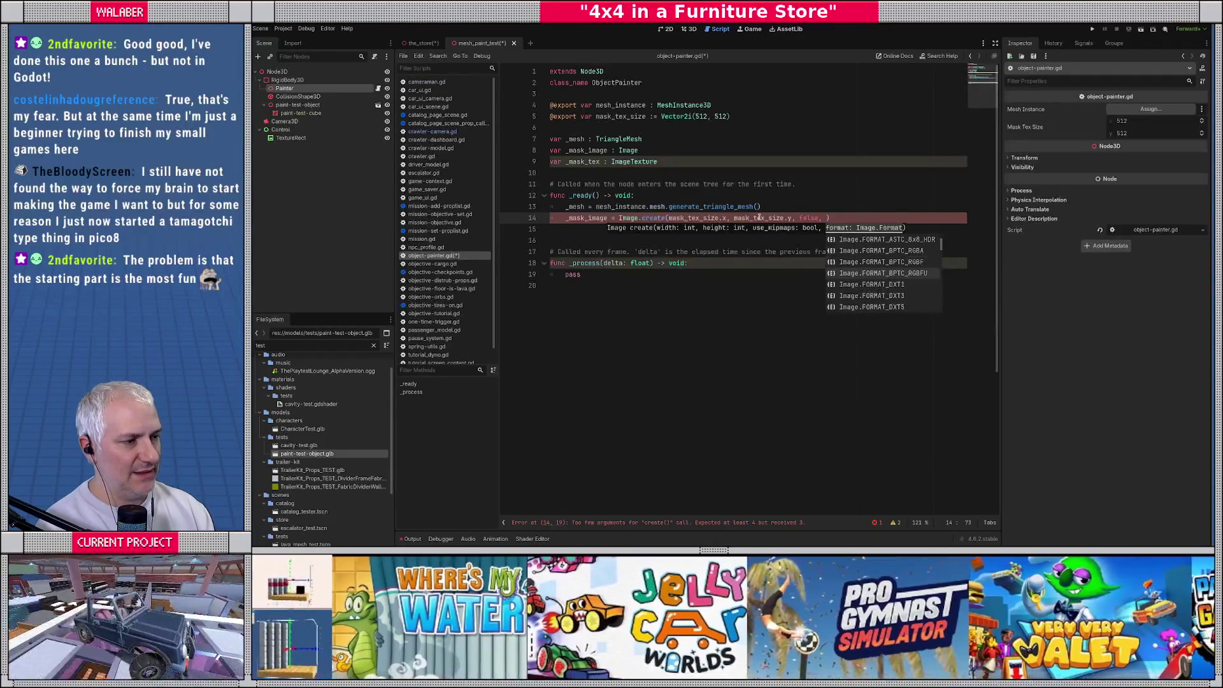
key("Down")
key("Down")
key("Down")
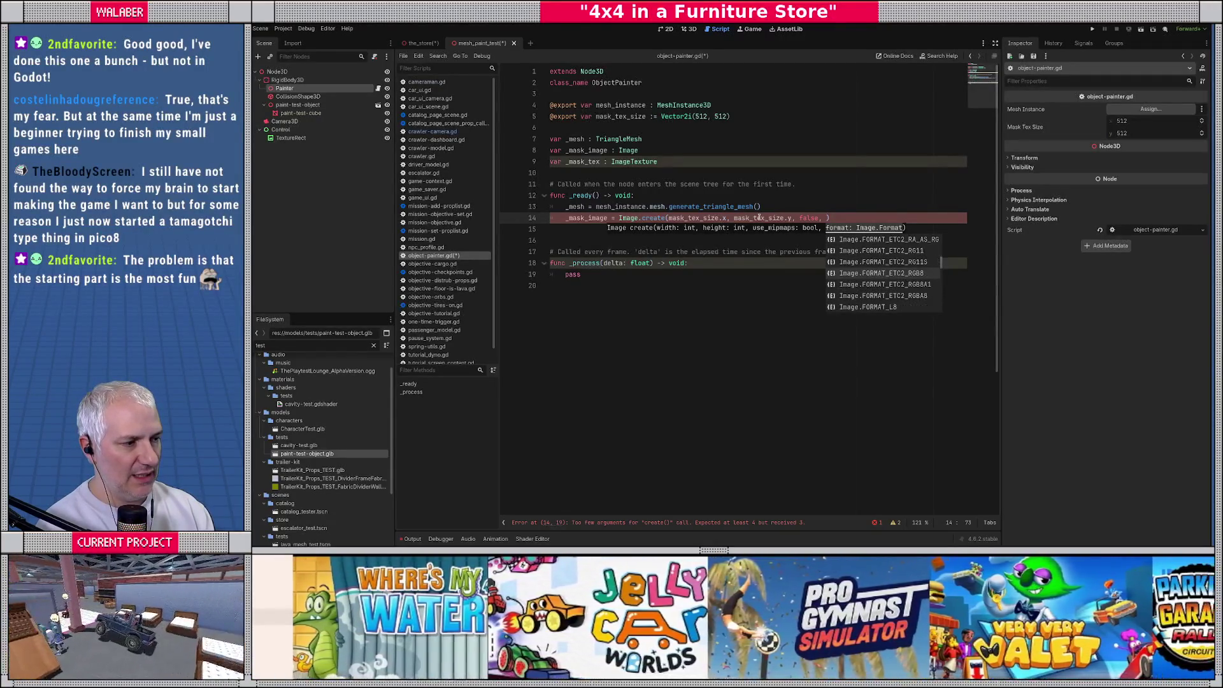
key("Down")
key("Down")
key("Down")
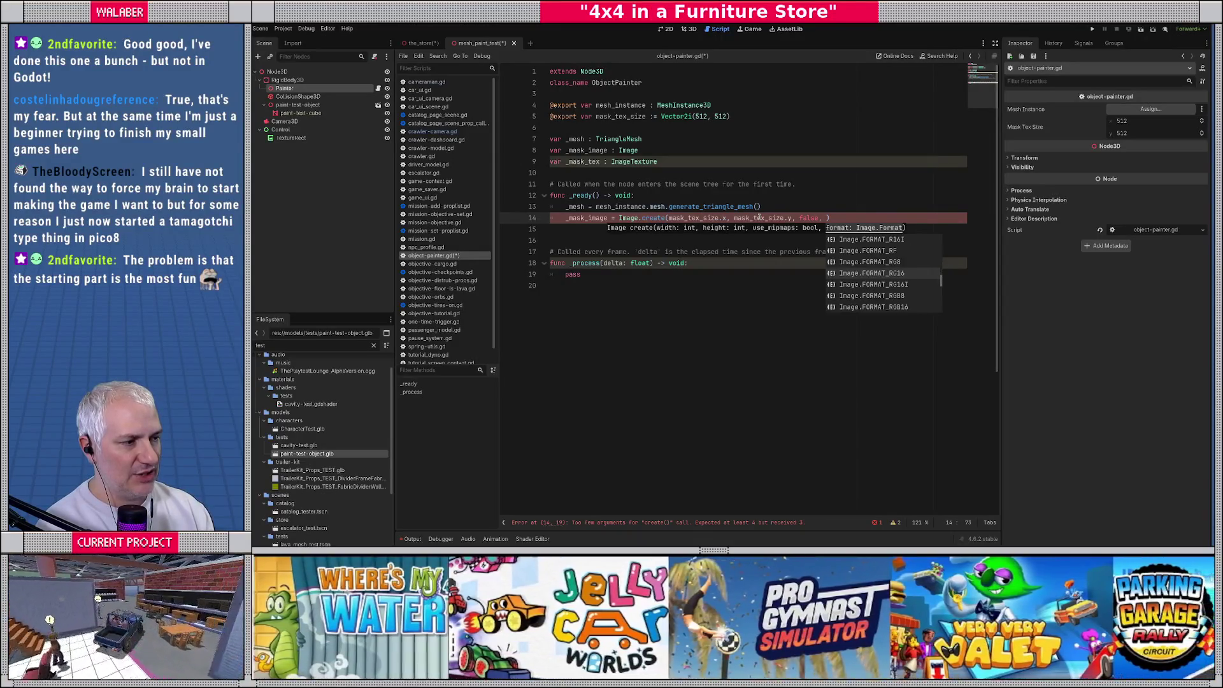
key("Down")
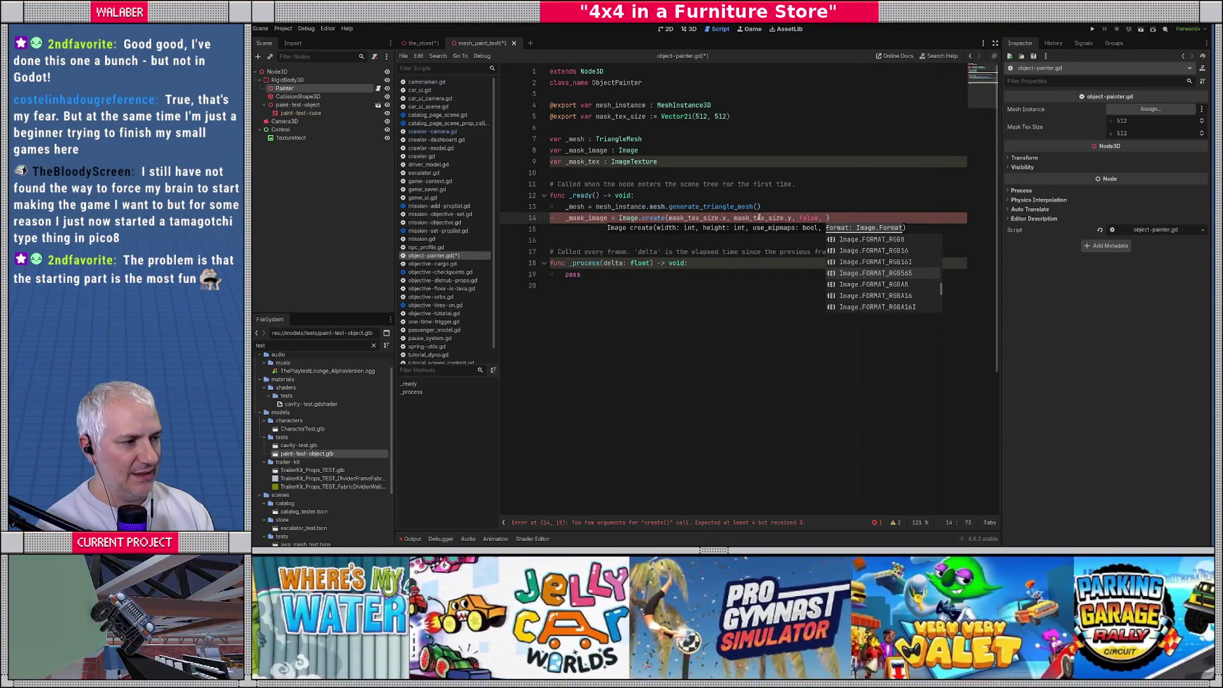
key("Down")
key("Return")
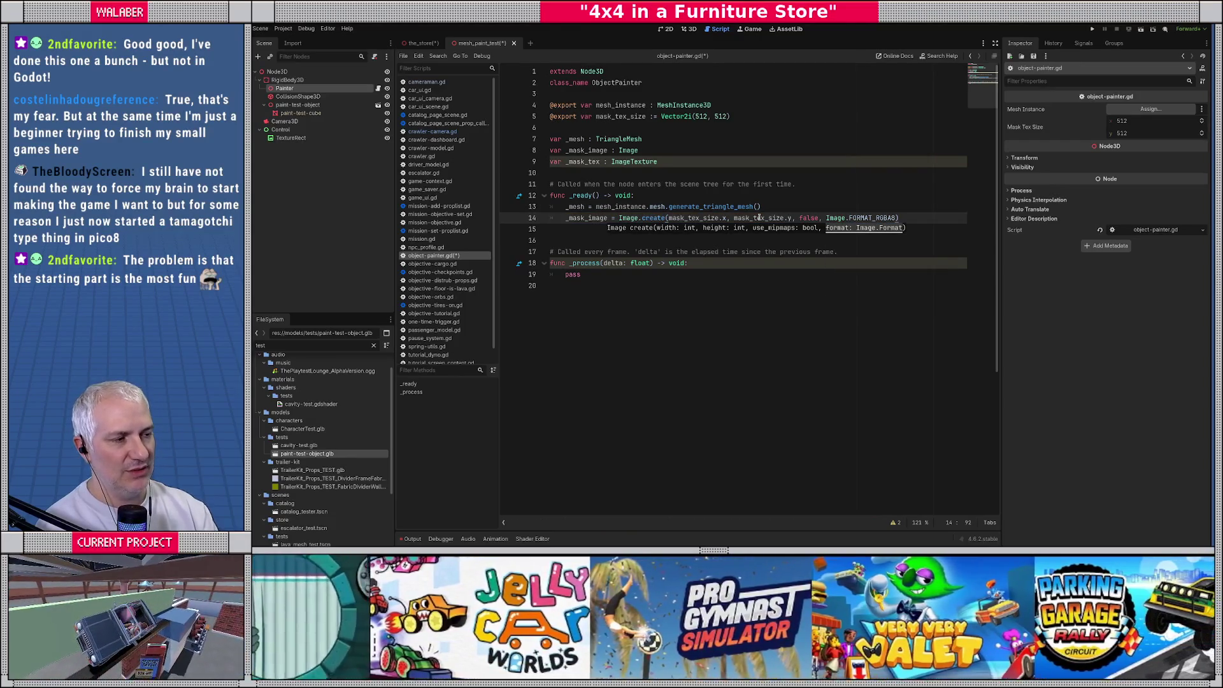
Add _mask_tex = ImageTexture.create_from_image(_mask_image) on the next line.
key("Return")
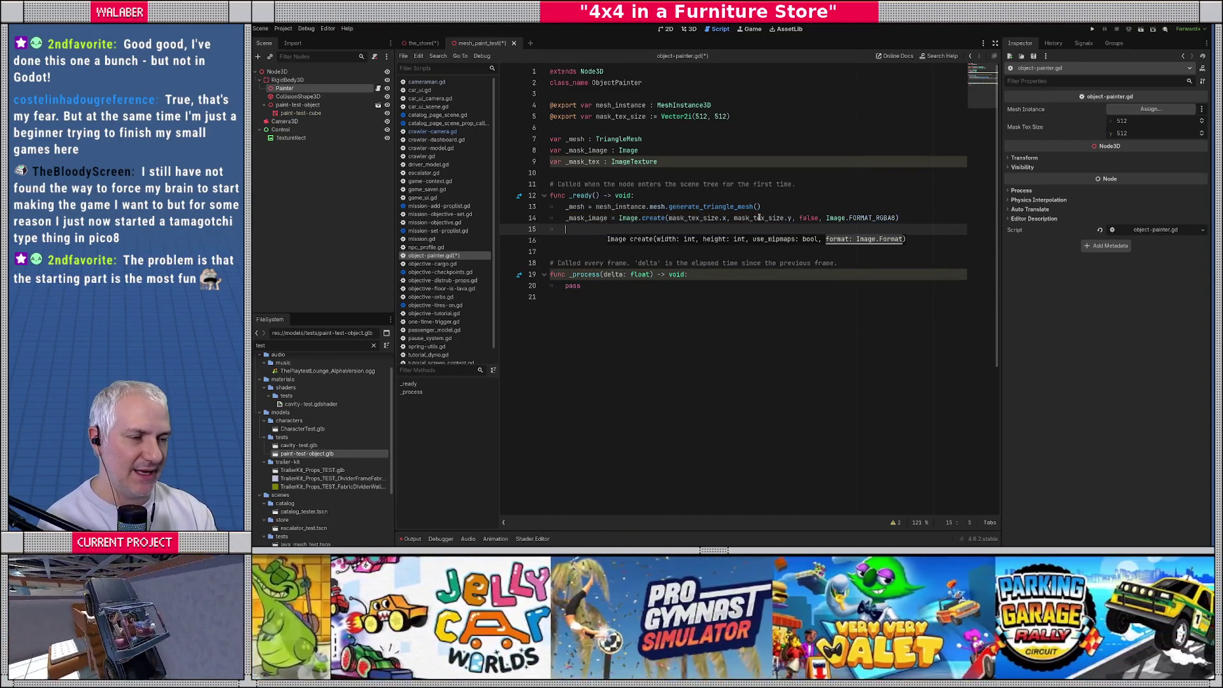
type("_mask_te")
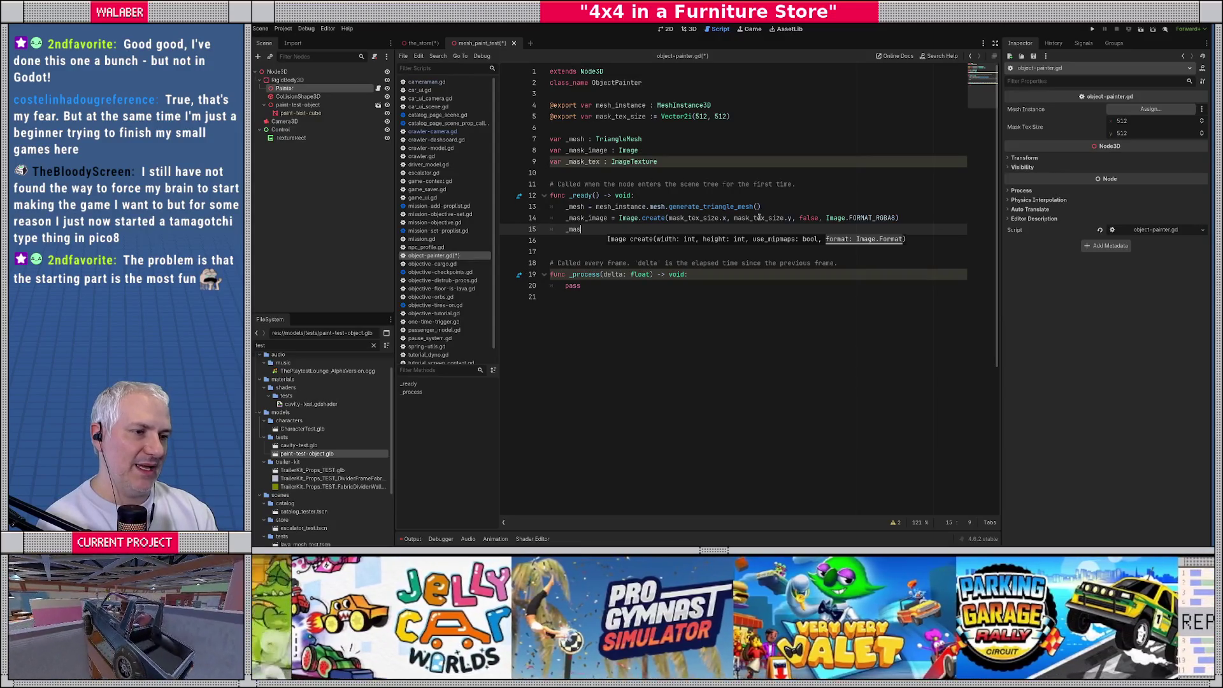
type("x")
type("I")
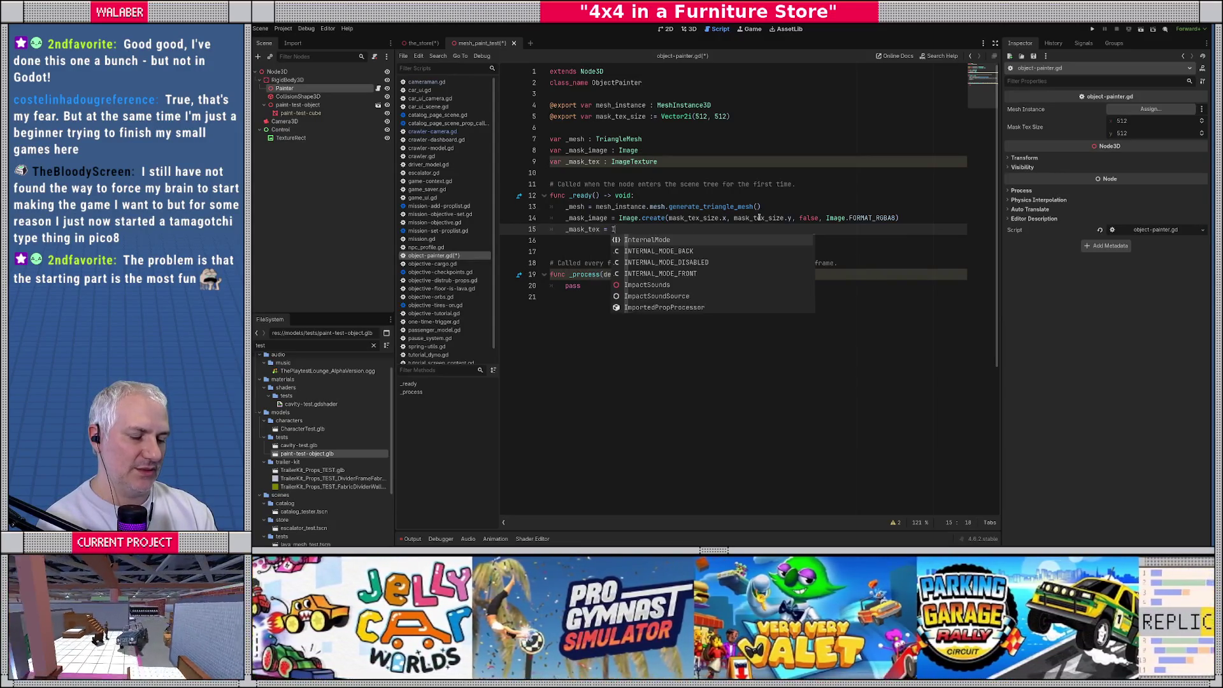
type("mTex")
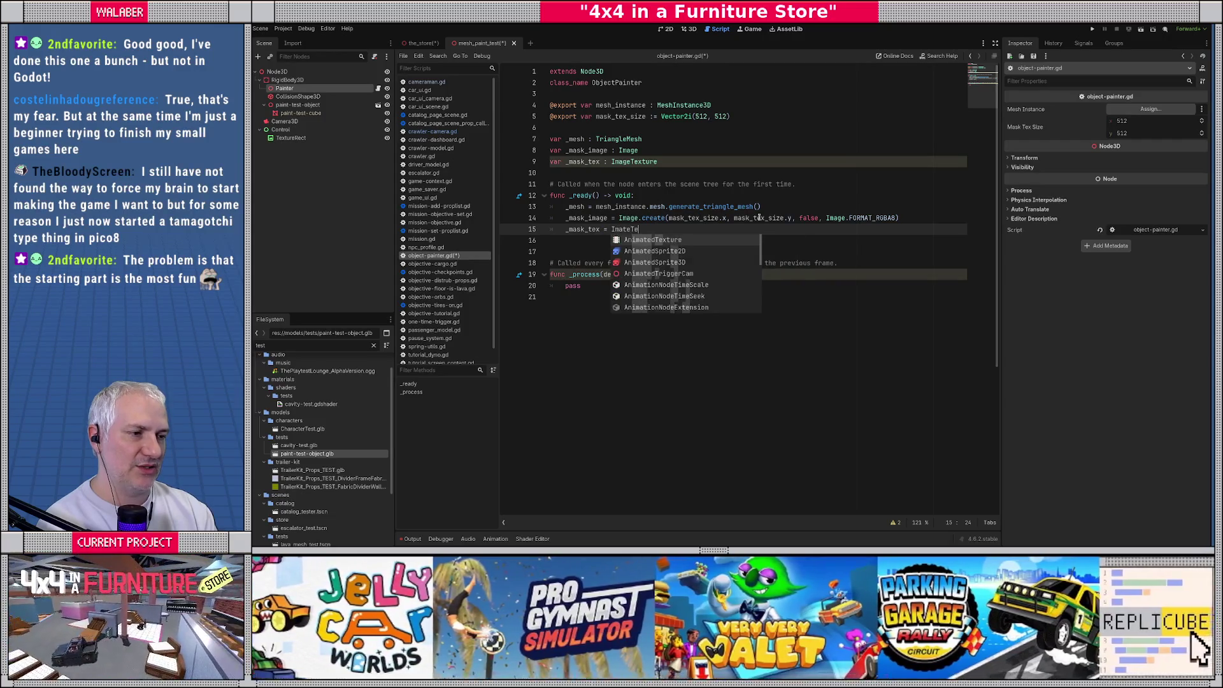
key("Return")
key("BackSpace")
key("BackSpace")
key("BackSpace")
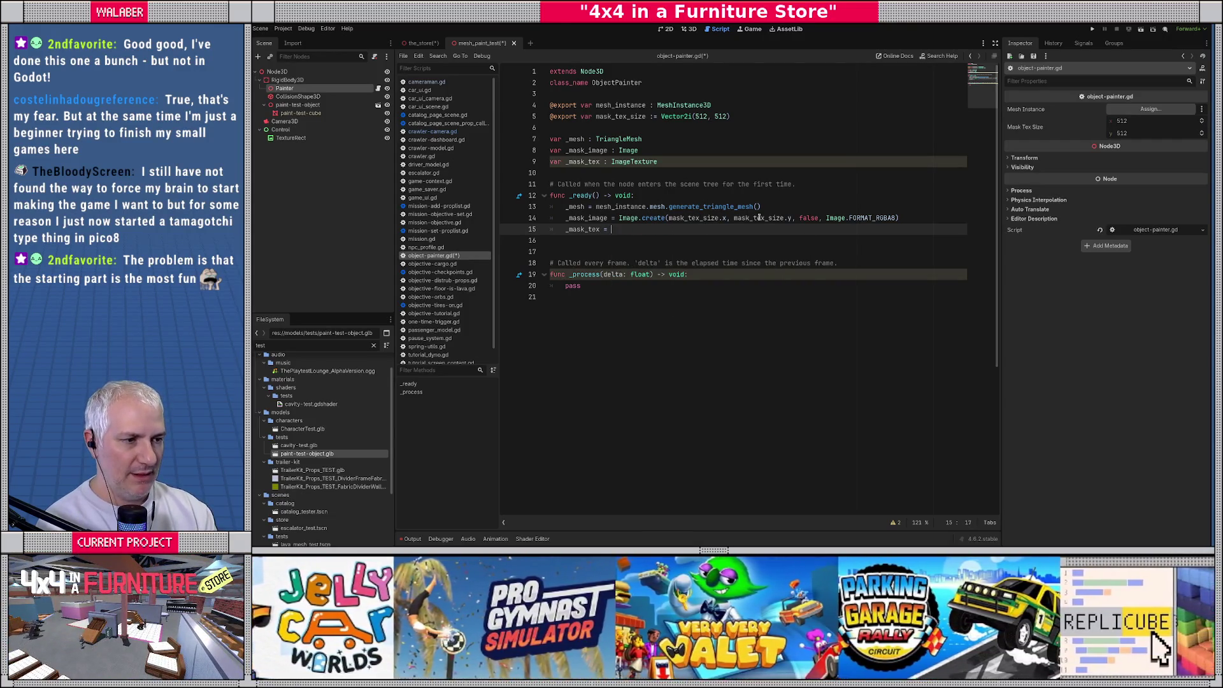
type("mageTe")
key("Return")
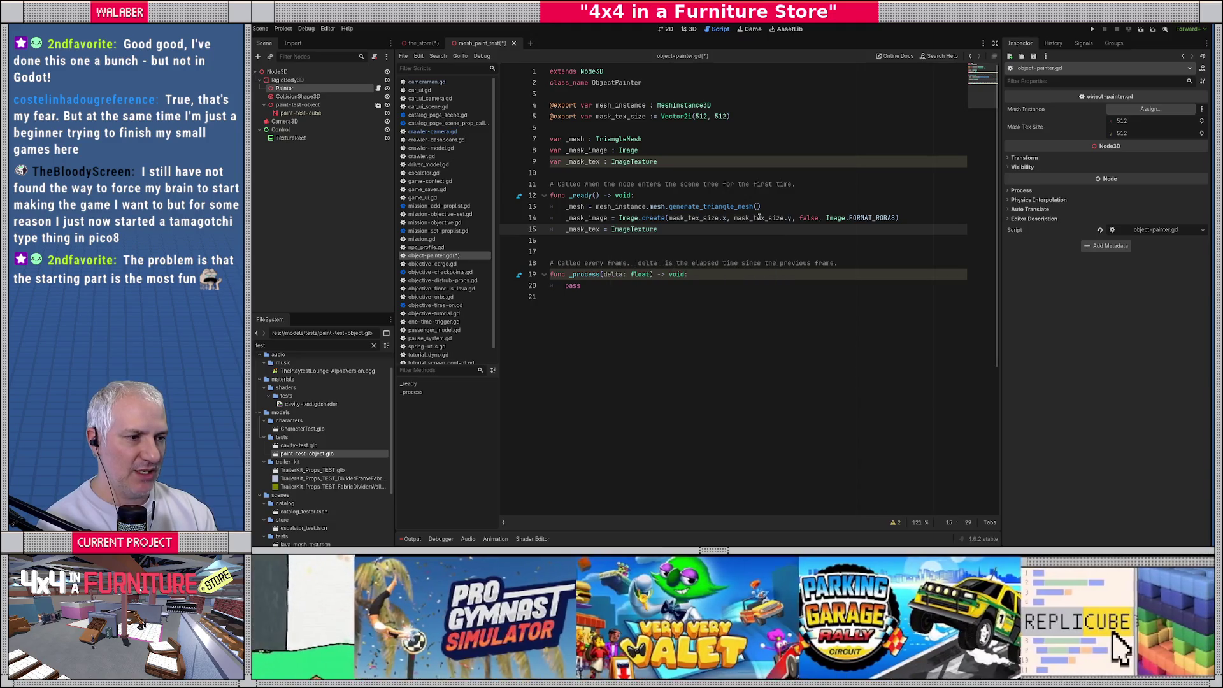
type(".cr")
key("Return")
type("_mask_i")
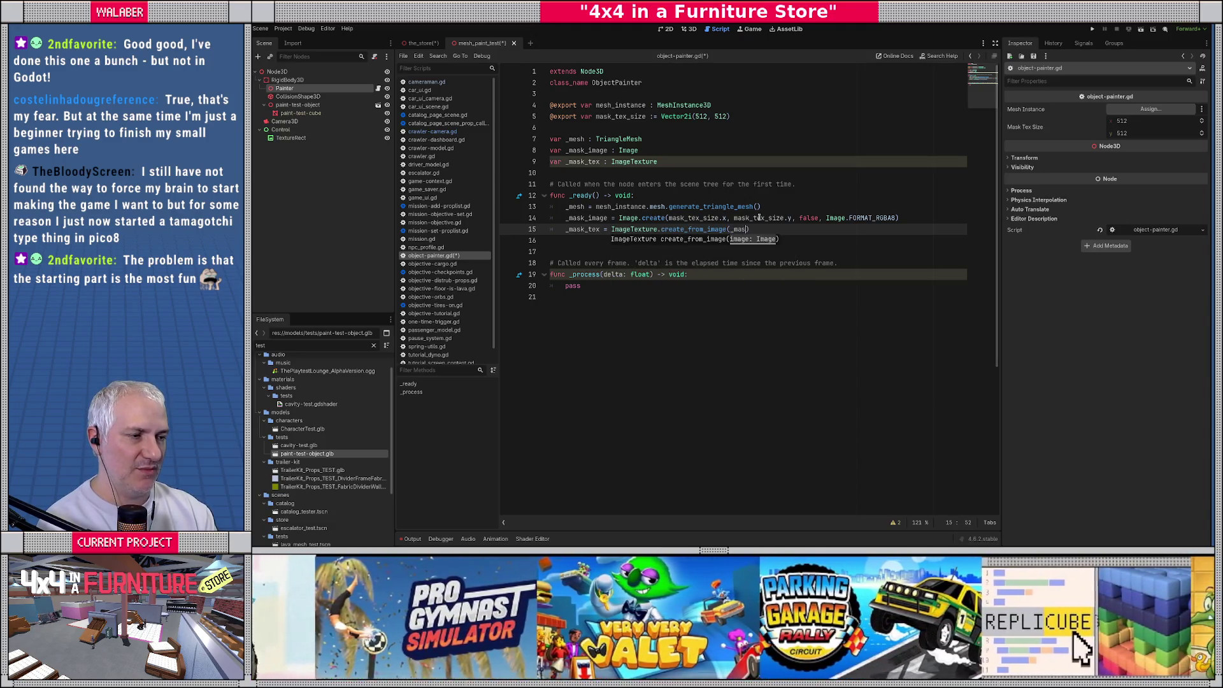
key("Return")
Delete the empty _process function, discarding a trial _mask_tex.update line.
key("End")
key("Return")
key("Return")
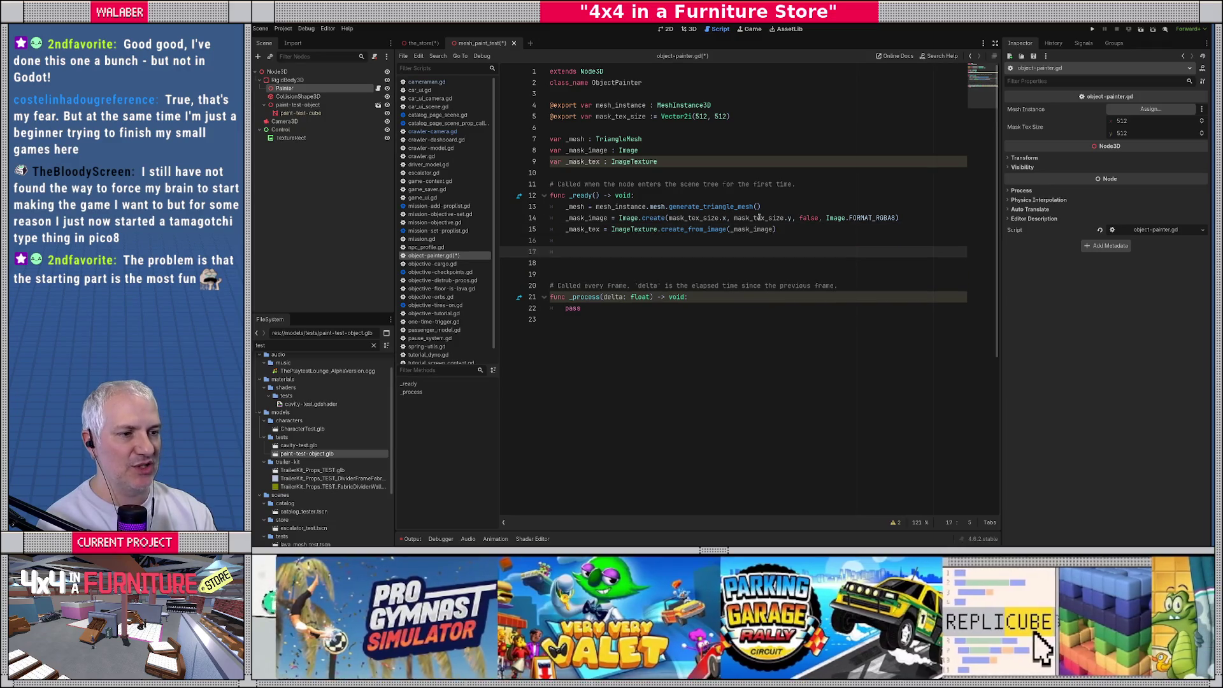
type("_mask_tex.up")
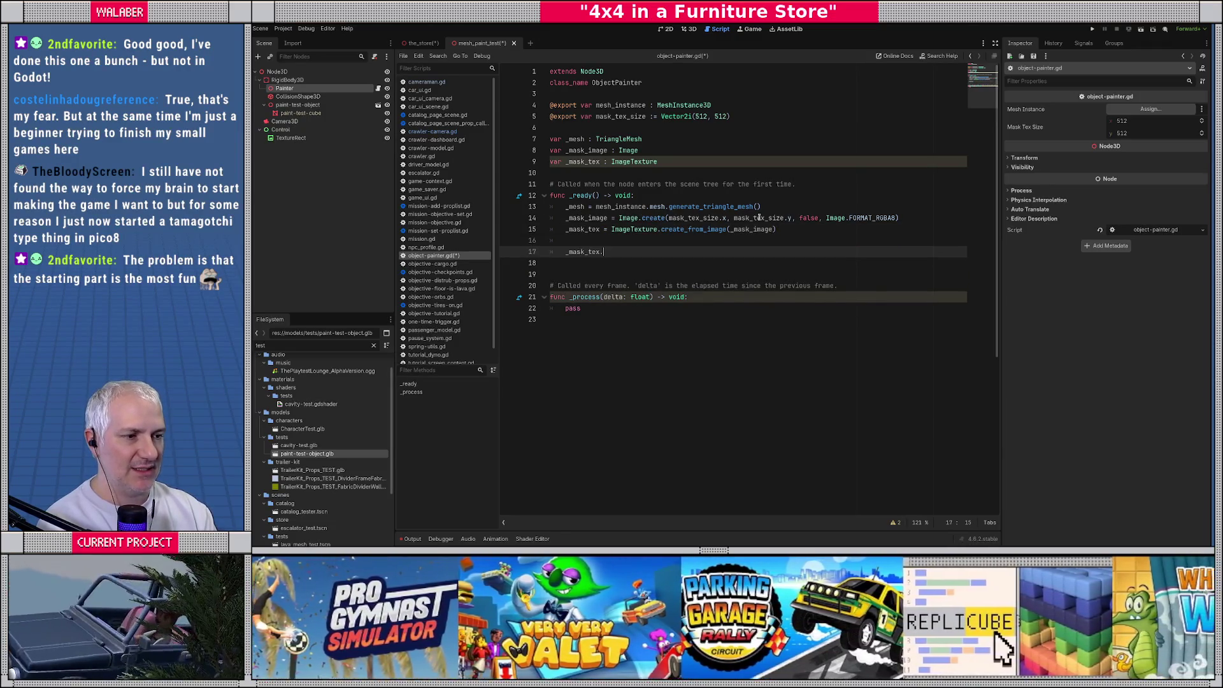
key("Return")
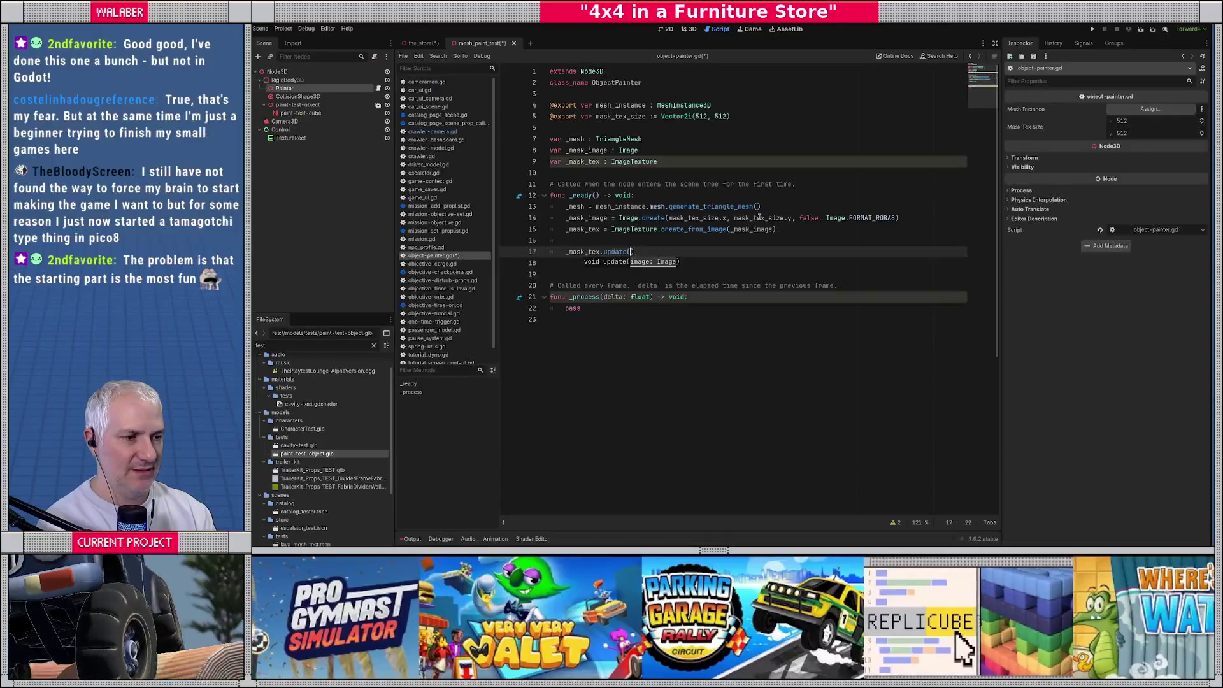
key("BackSpace")
key("BackSpace")
key("BackSpace")
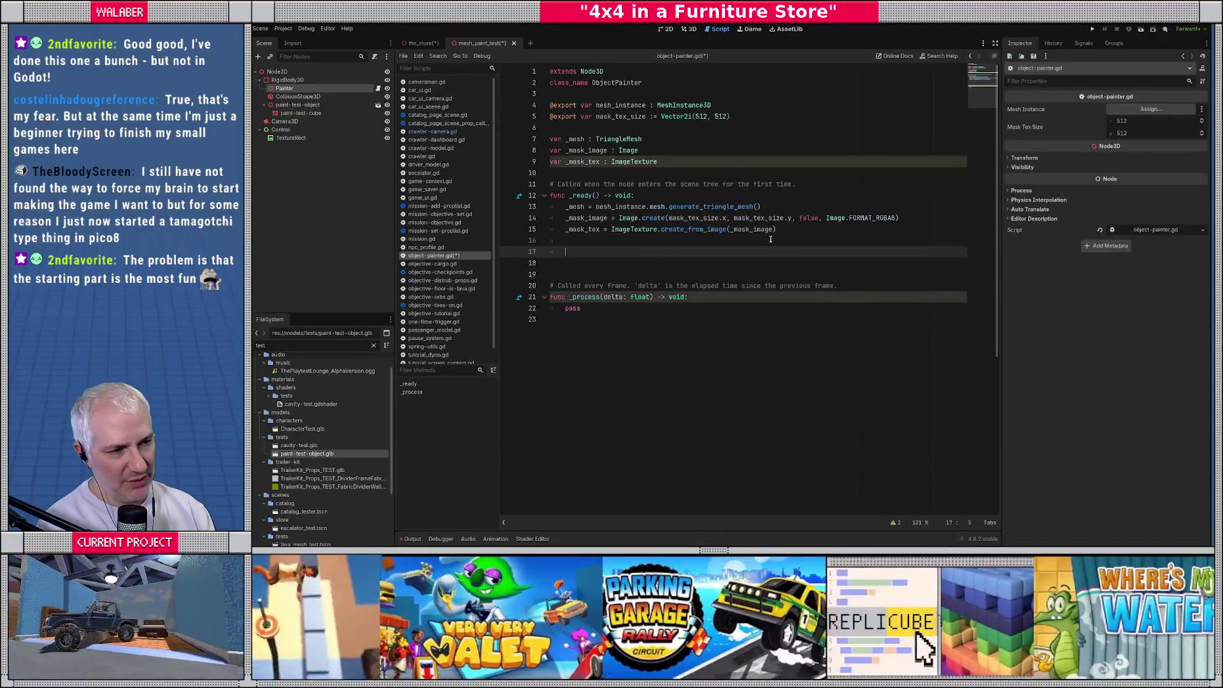
scroll(771, 239, "down", 3)
mouse_move(637, 220)
left_mouse_down()
mouse_move(561, 191)
mouse_move(536, 153)
left_mouse_up()
key("BackSpace")
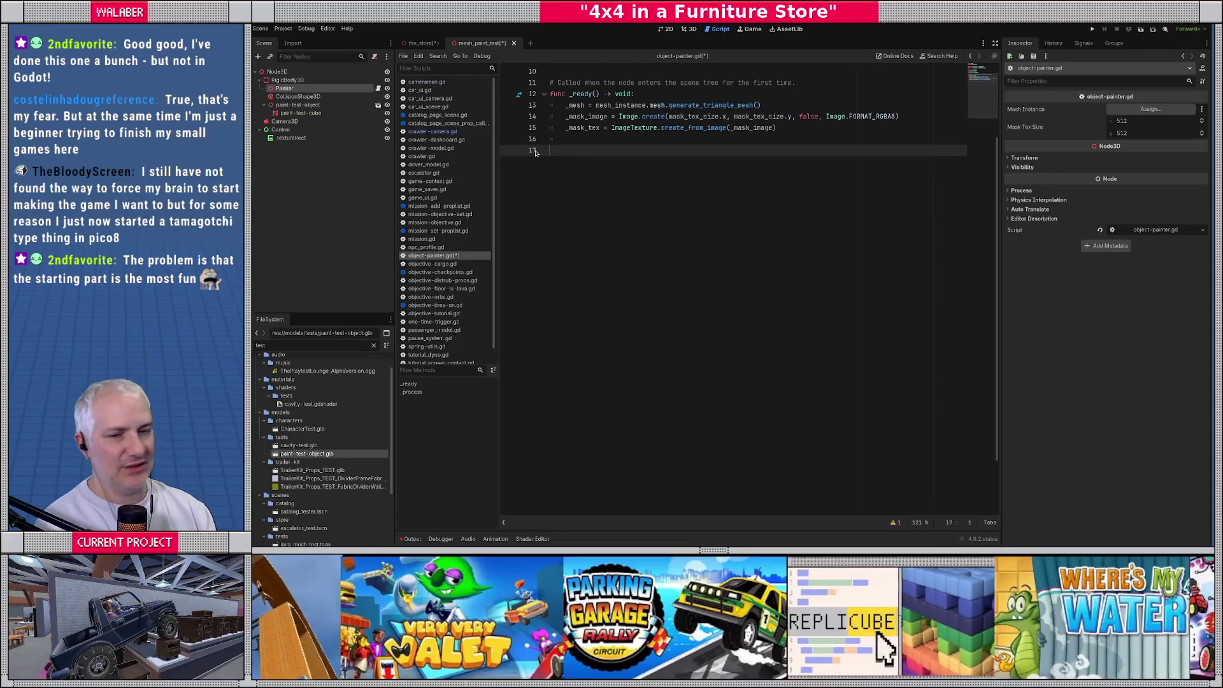
scroll(703, 285, "up", 2)
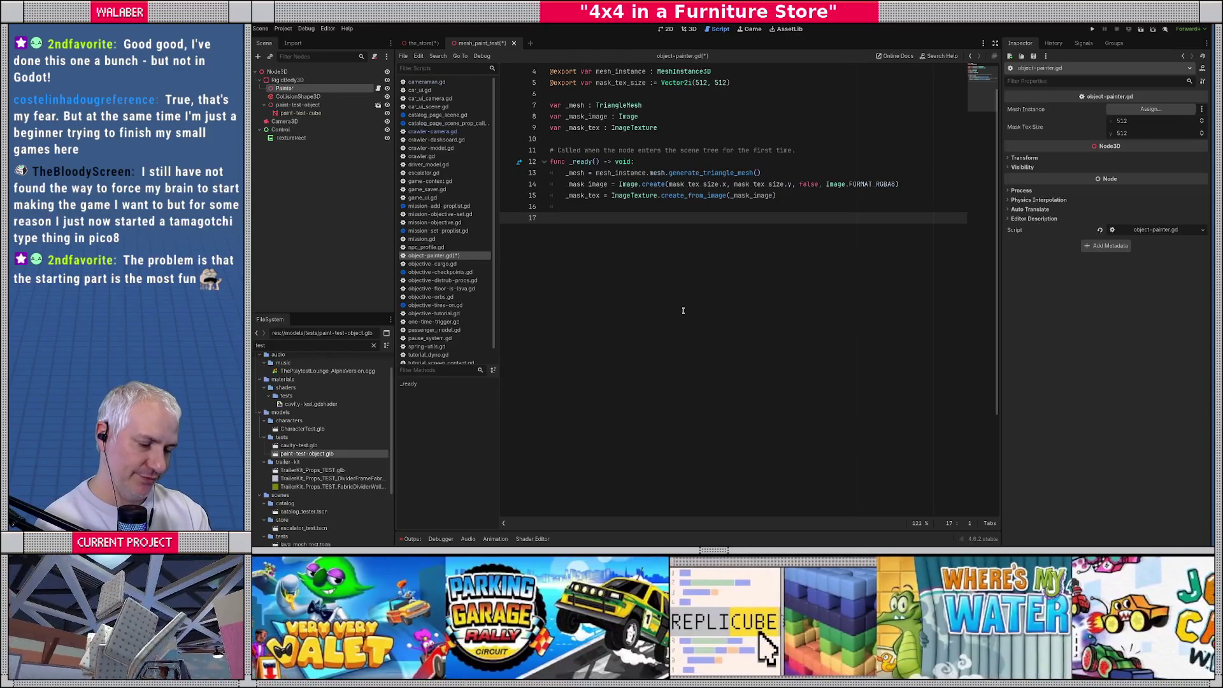
Begin a new func line, then bring up main.gd on GitHub for reference.
type("func")
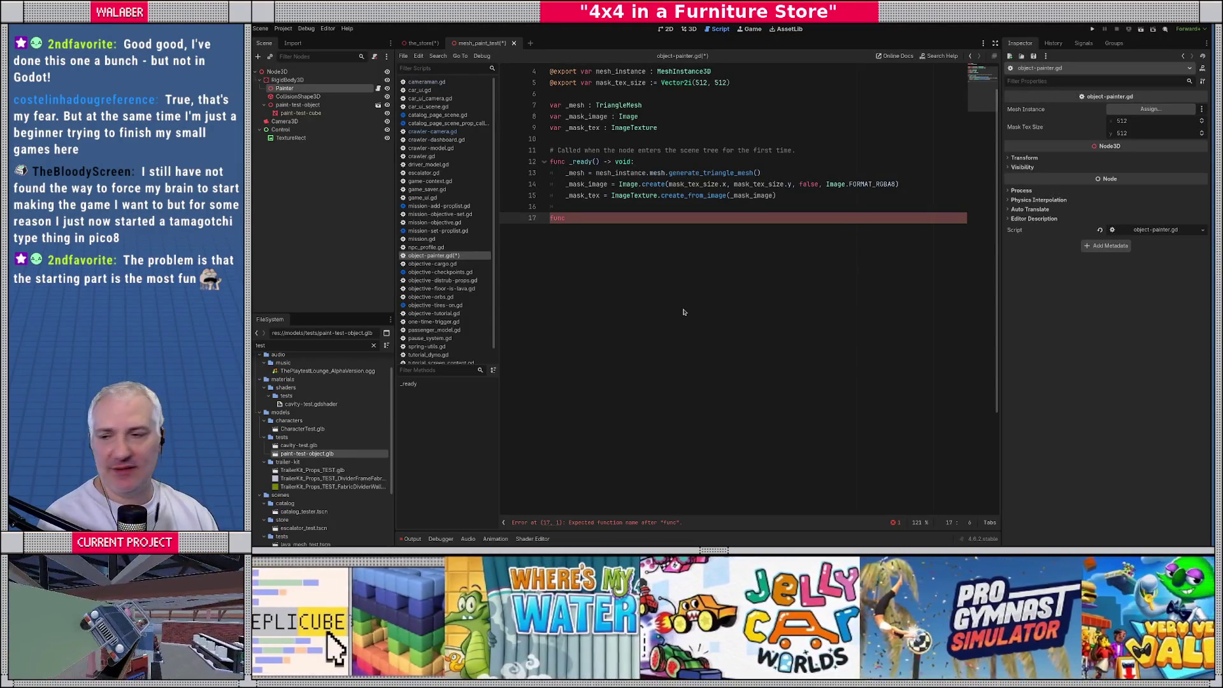
key("alt+Tab")
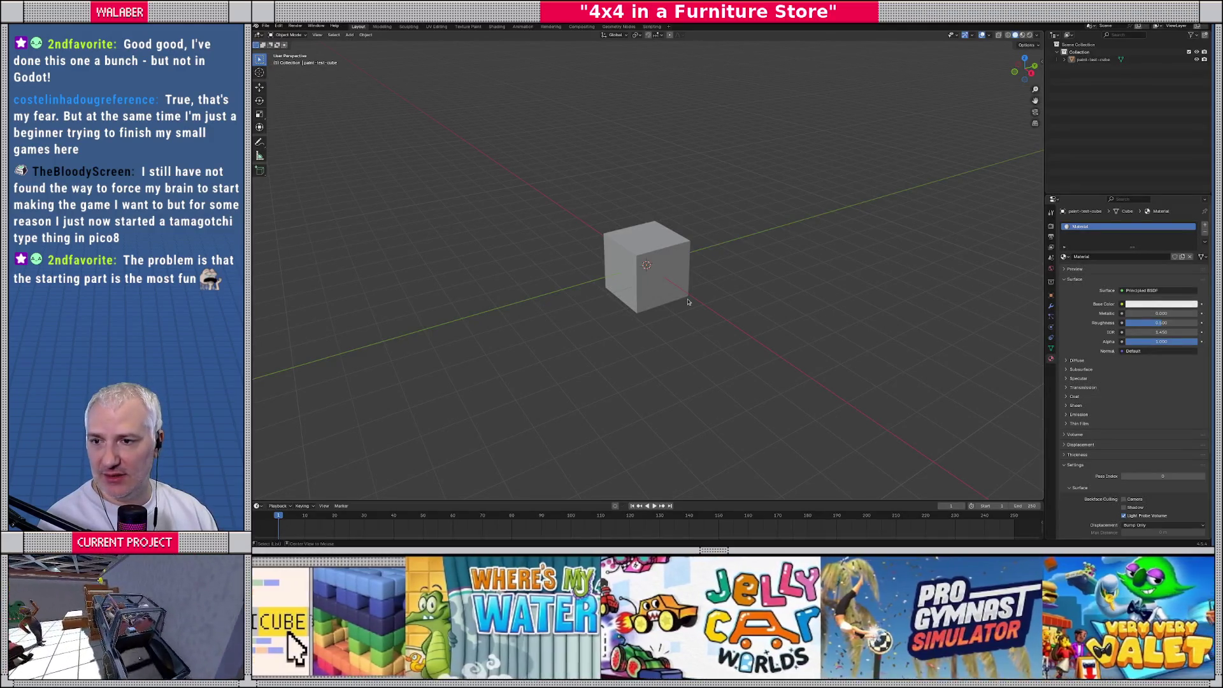
key("alt+Tab")
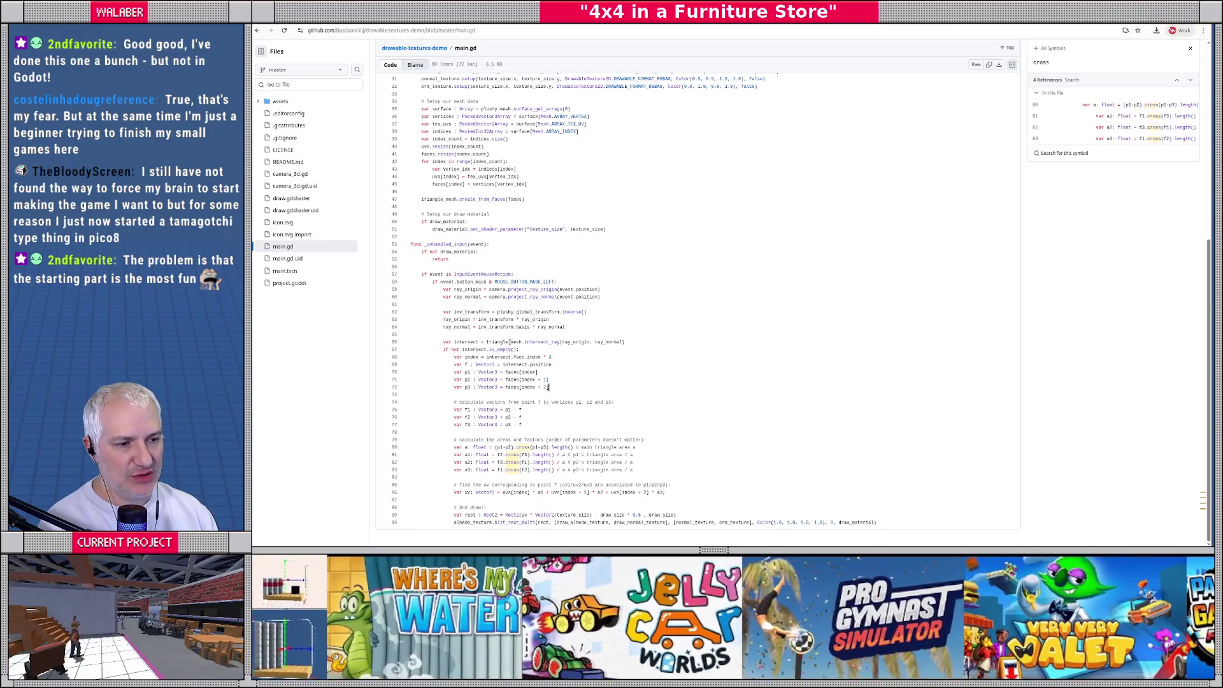
Show the triangle_mesh and intersect_ray references in the demo's main.gd.
left_click(511, 342)
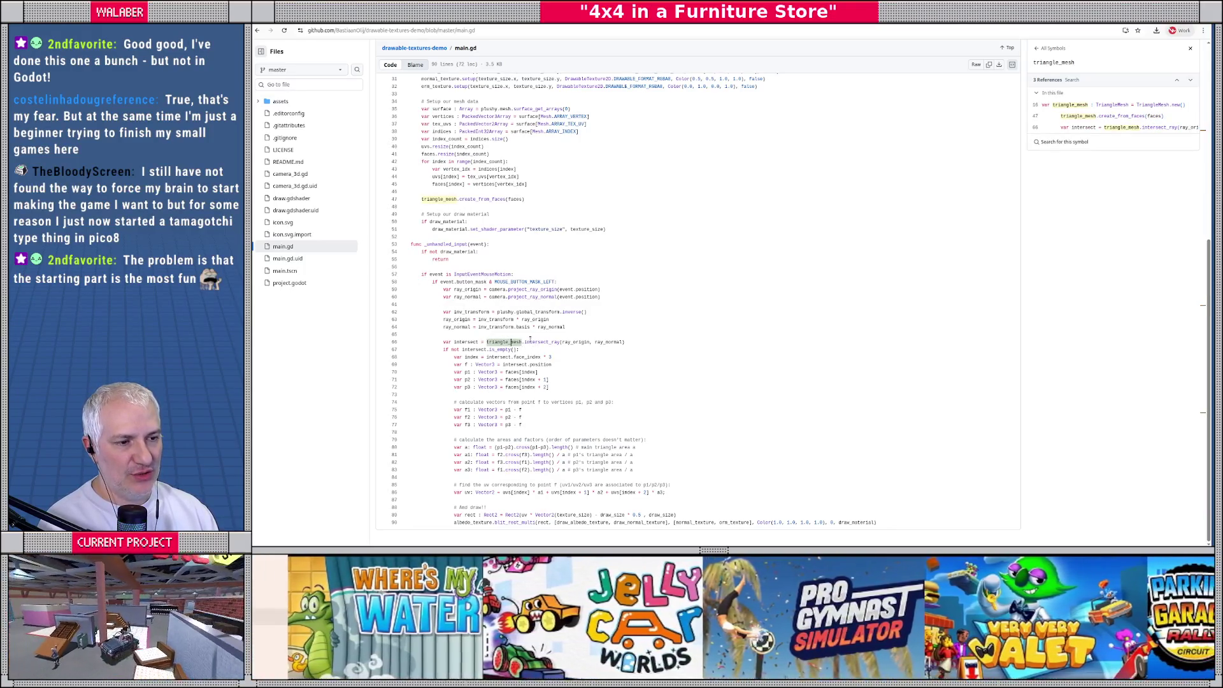
left_click(535, 342)
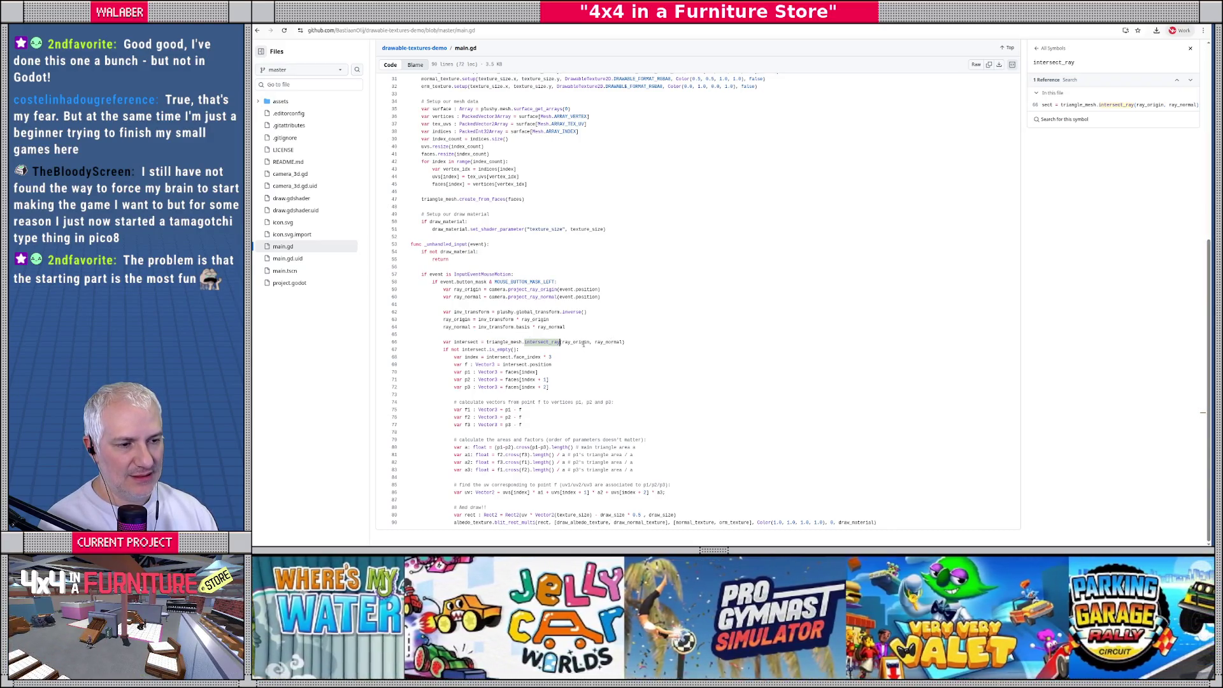
Declare a new paint() -> void function in the object-painter script.
key("alt+Tab")
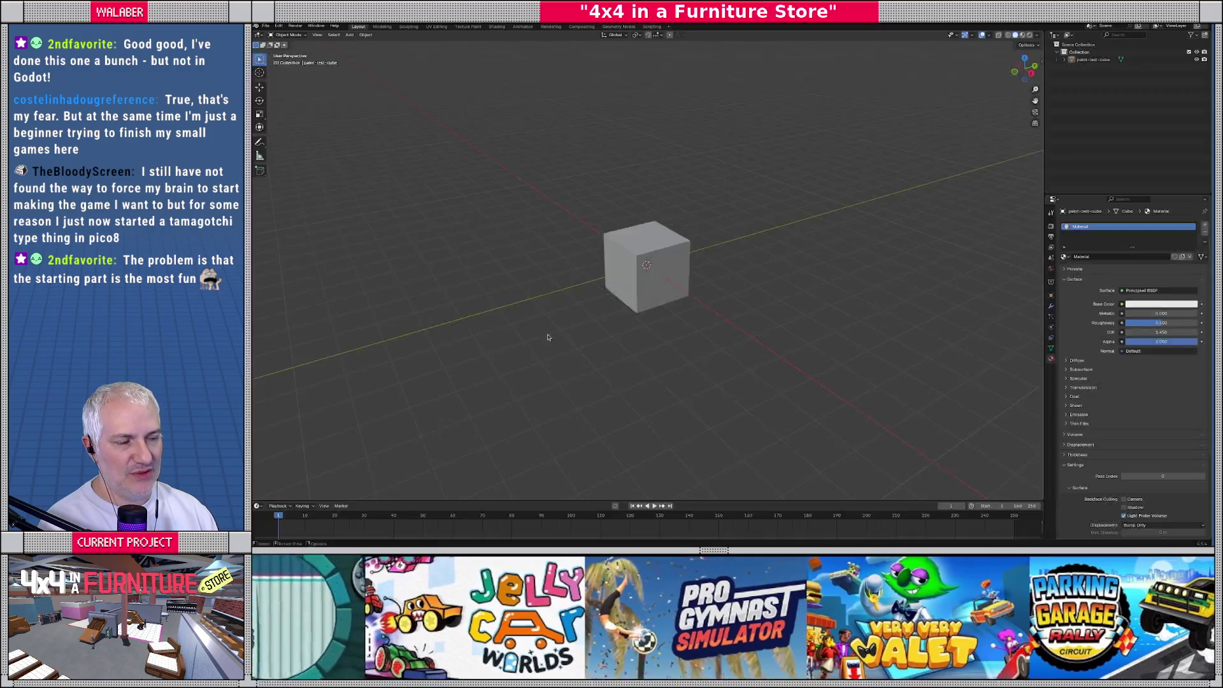
key("alt+Tab")
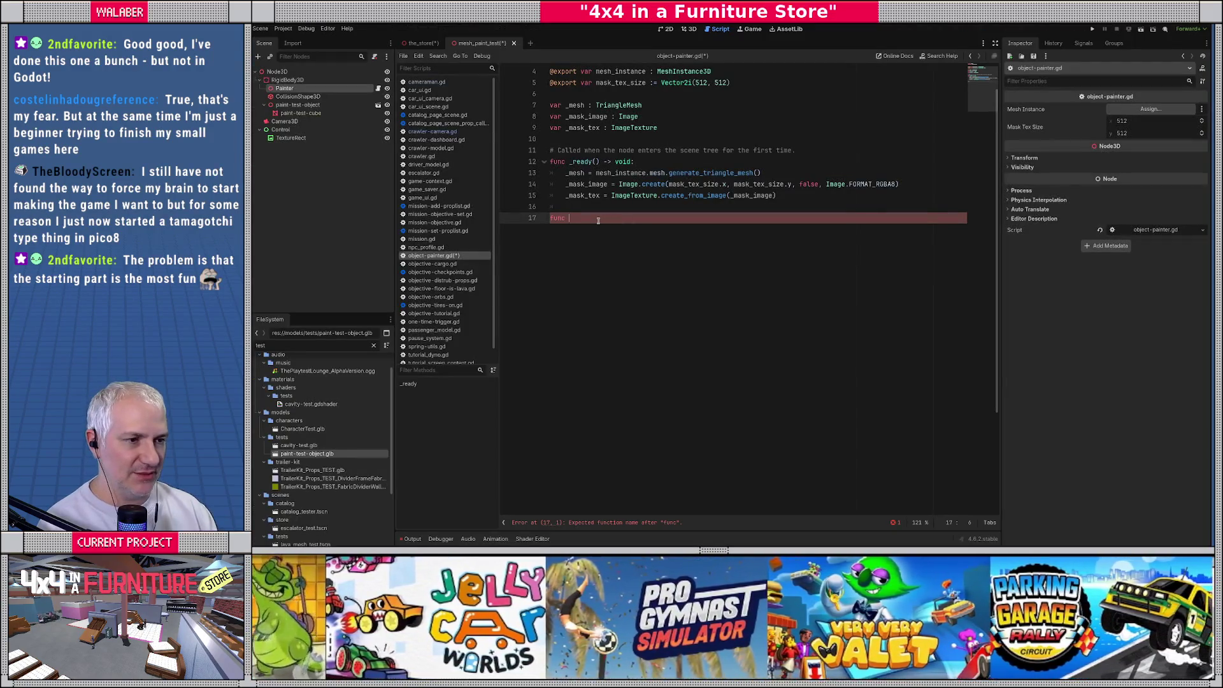
type("aint() -> void:")
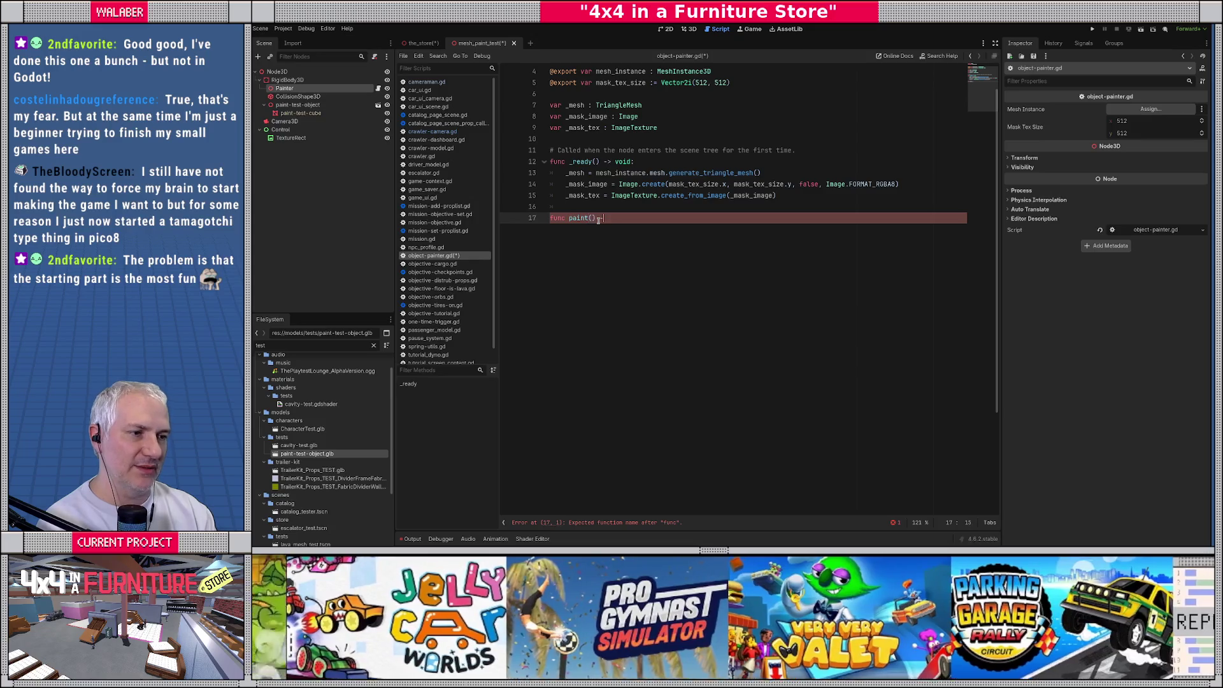
key("Return")
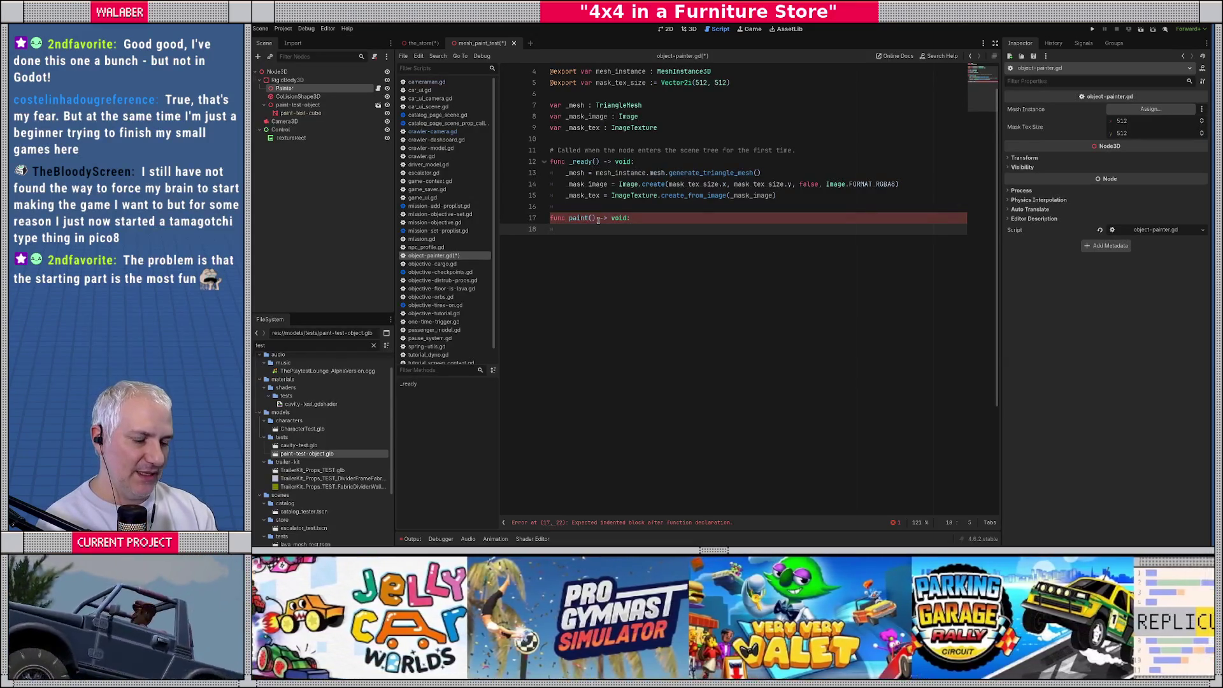
Call _mesh.intersect_ray() in paint's body and bring up its TriangleMesh documentation.
type("_mesh.inte")
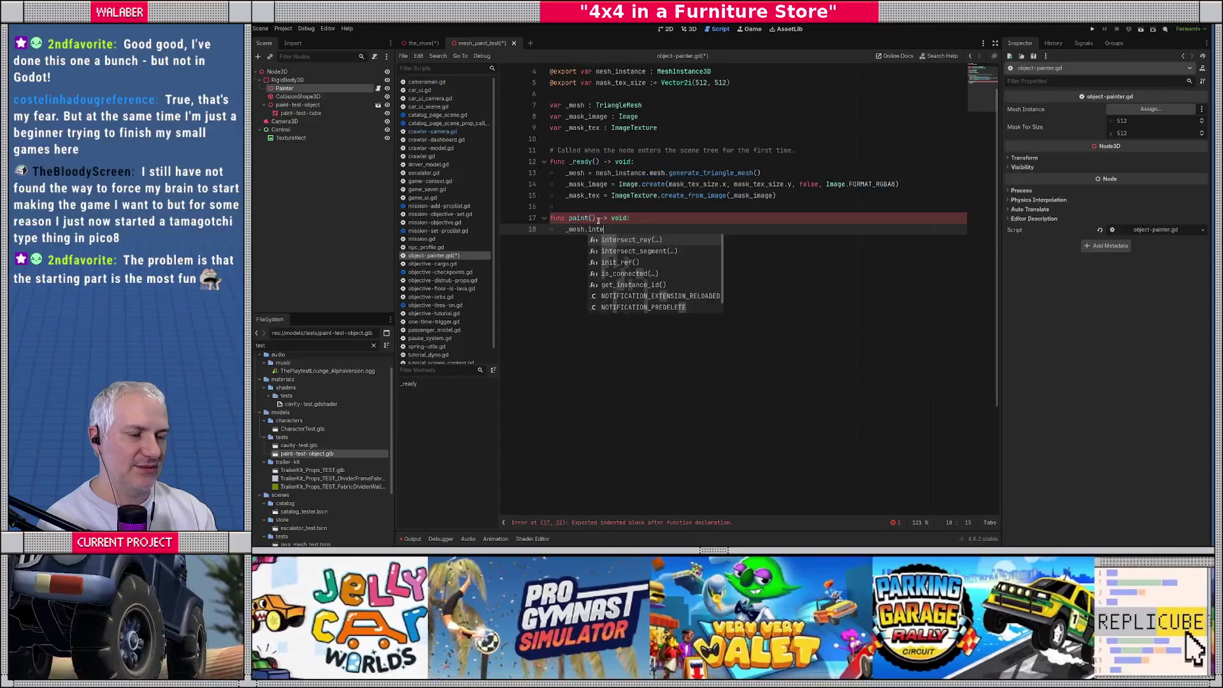
key("Return")
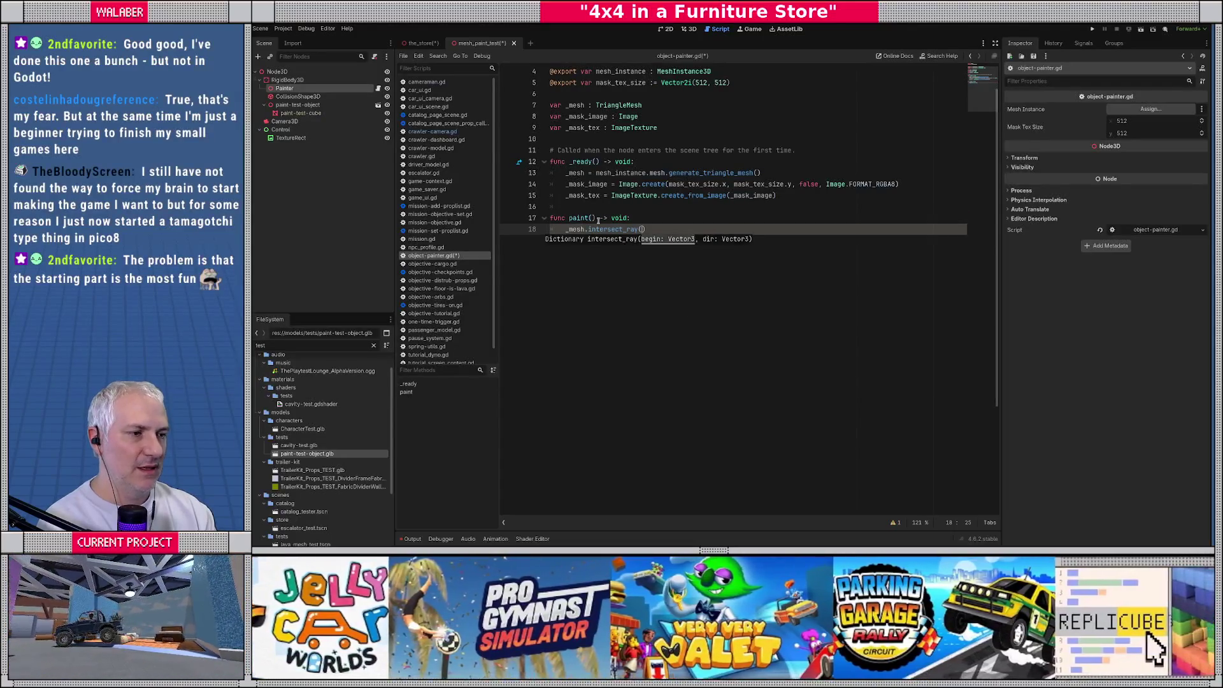
left_click(631, 234, "ctrl")
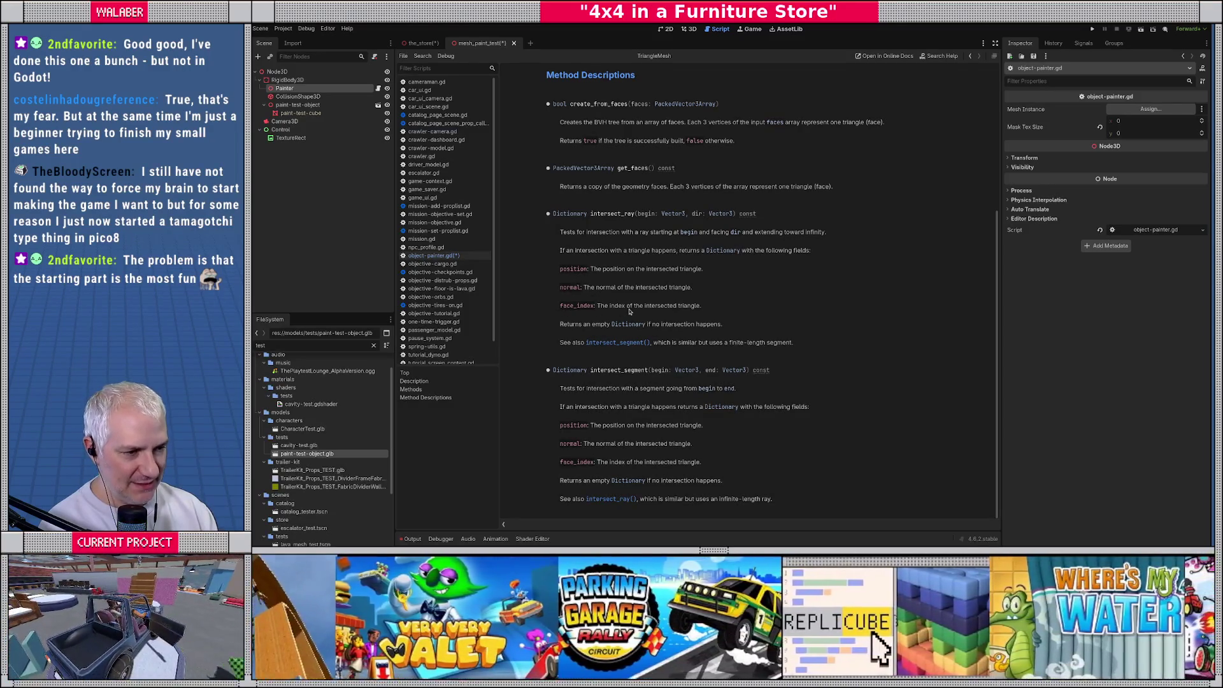
key("alt+Tab")
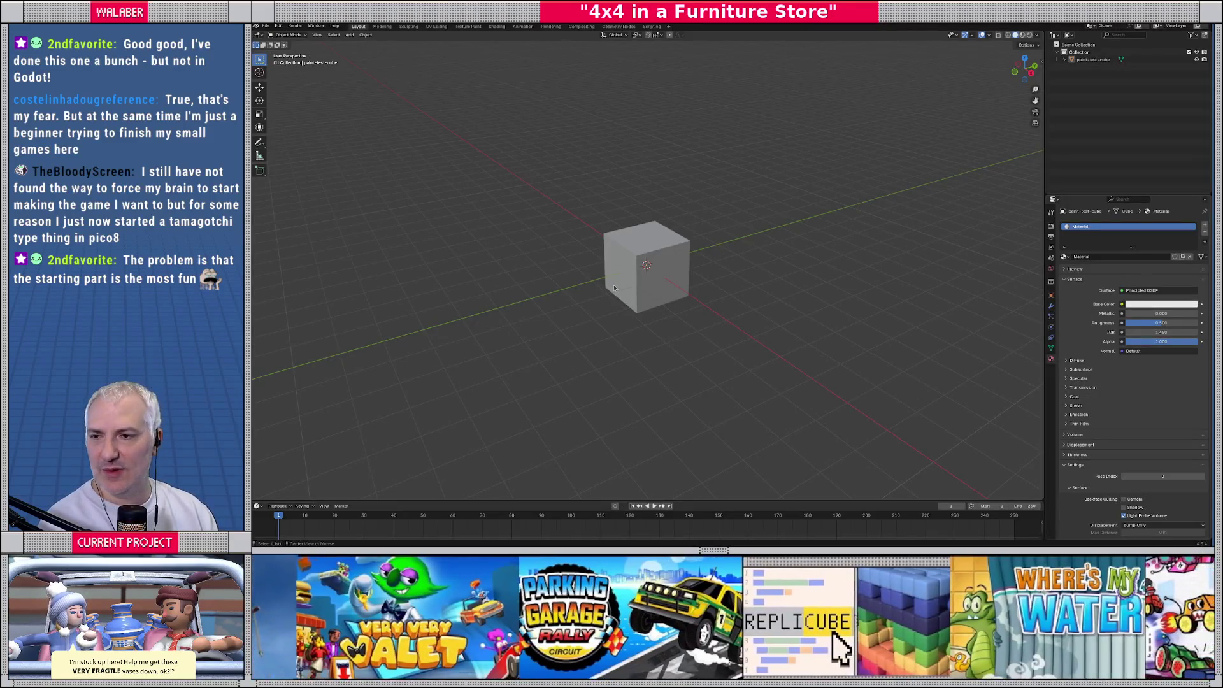
key("alt+Tab")
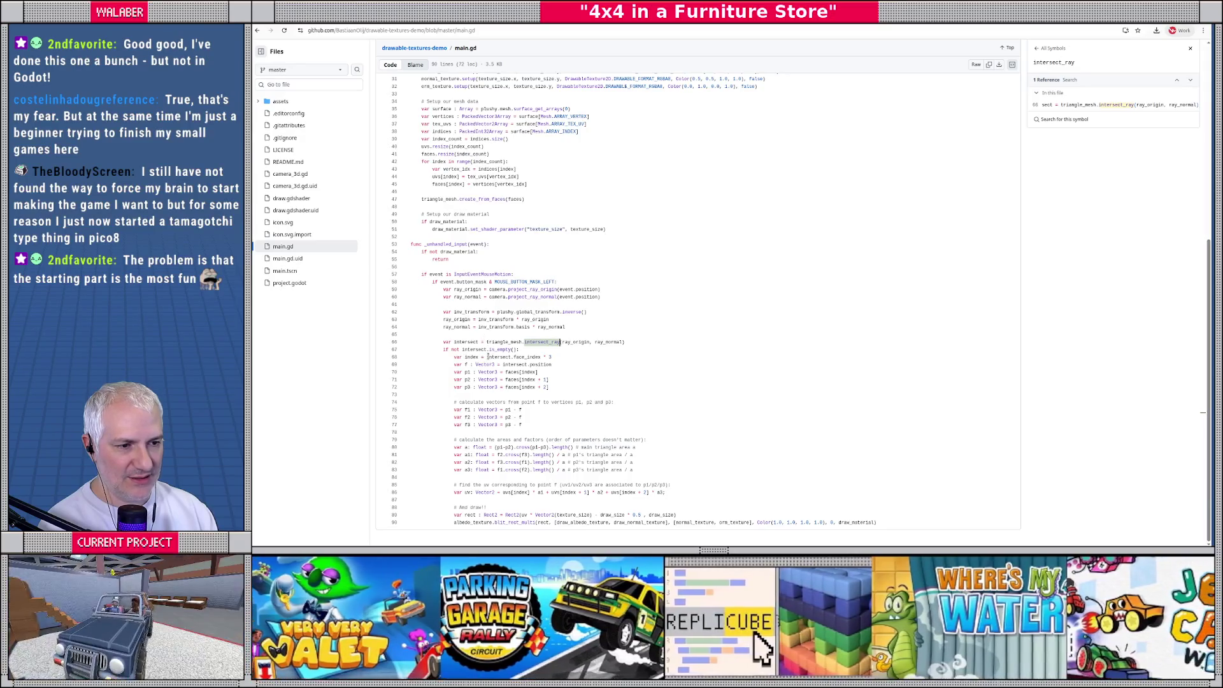
left_click_drag(488, 357, 545, 357)
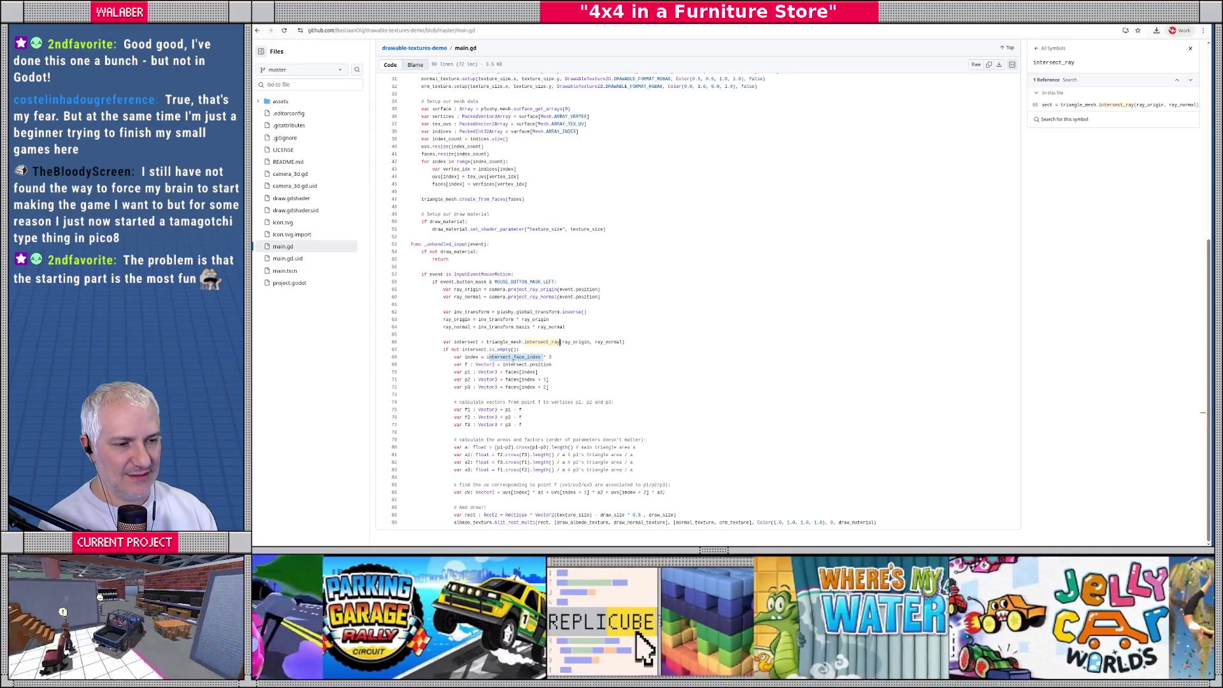
left_click(523, 357)
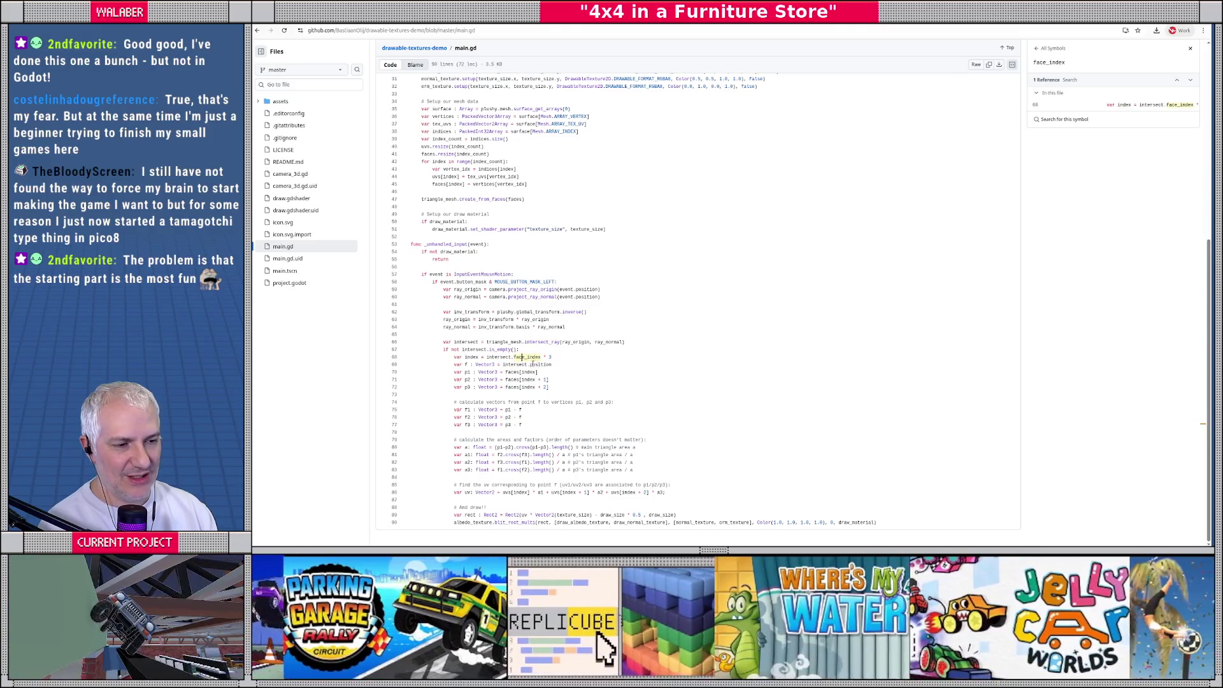
left_click_drag(488, 356, 543, 356)
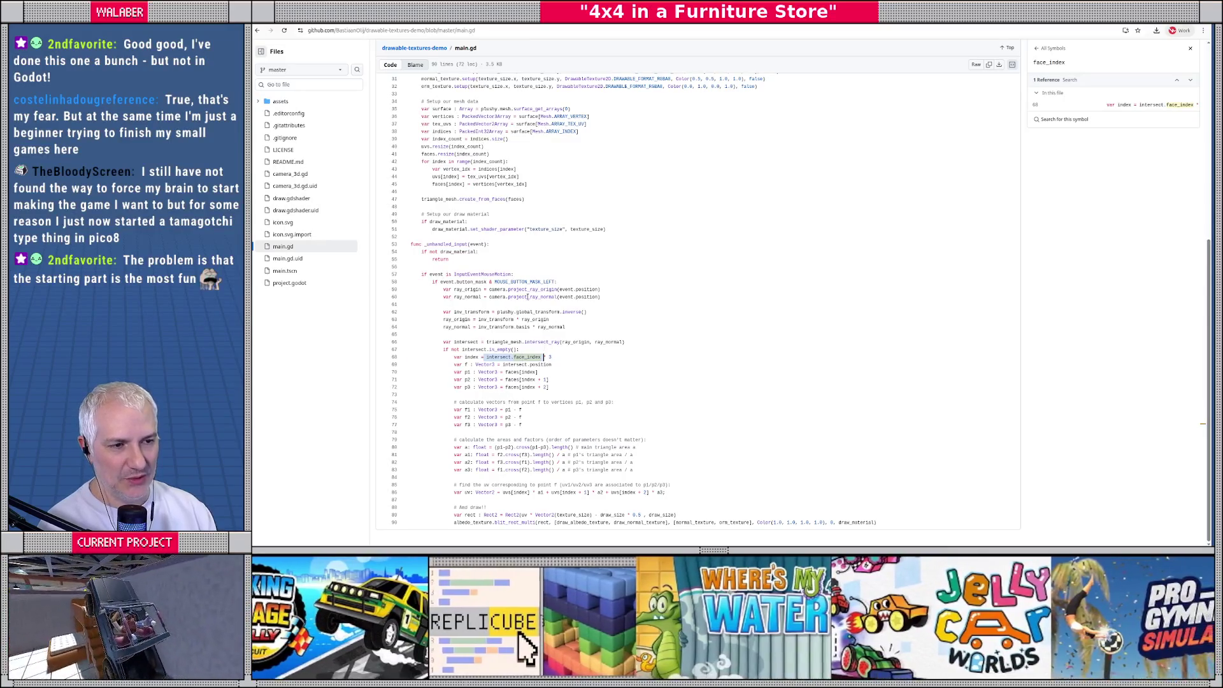
left_click(502, 361)
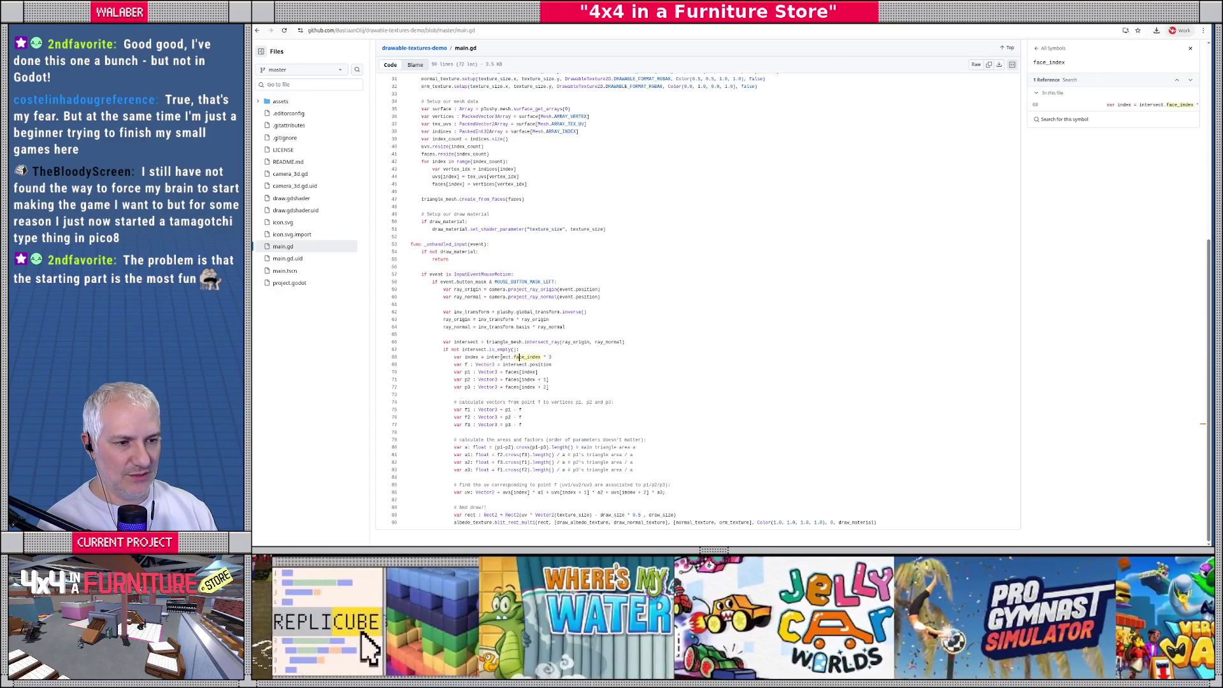
left_click_drag(487, 358, 552, 357)
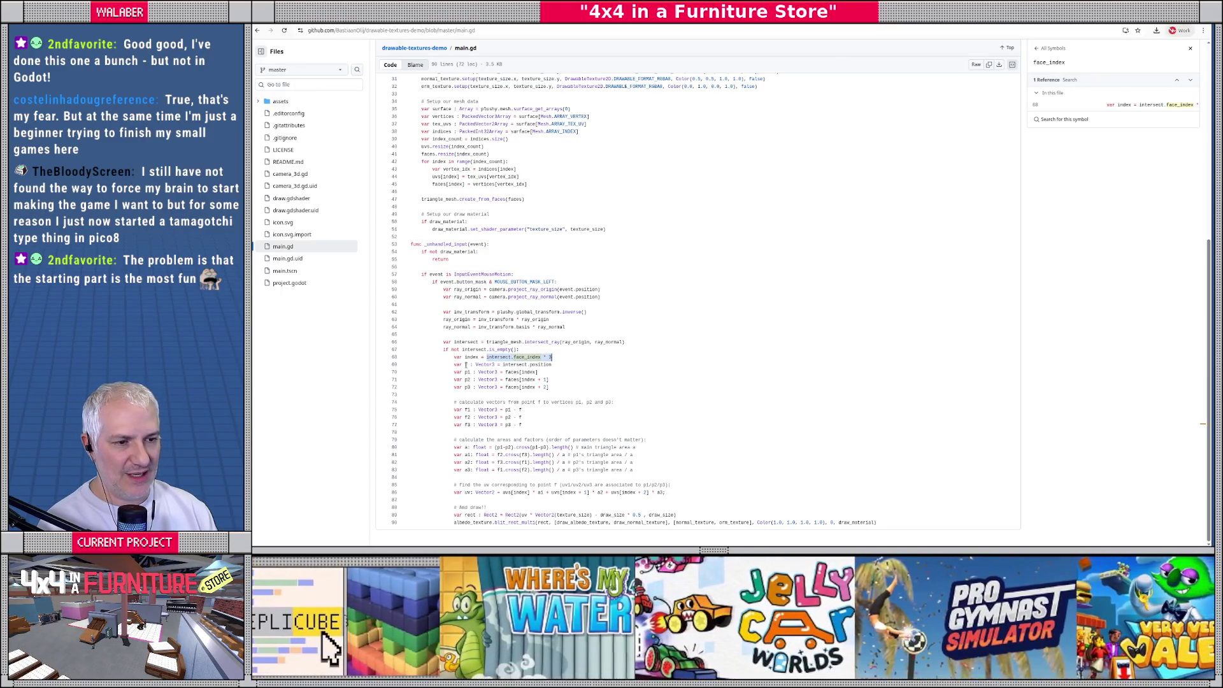
left_click(465, 358)
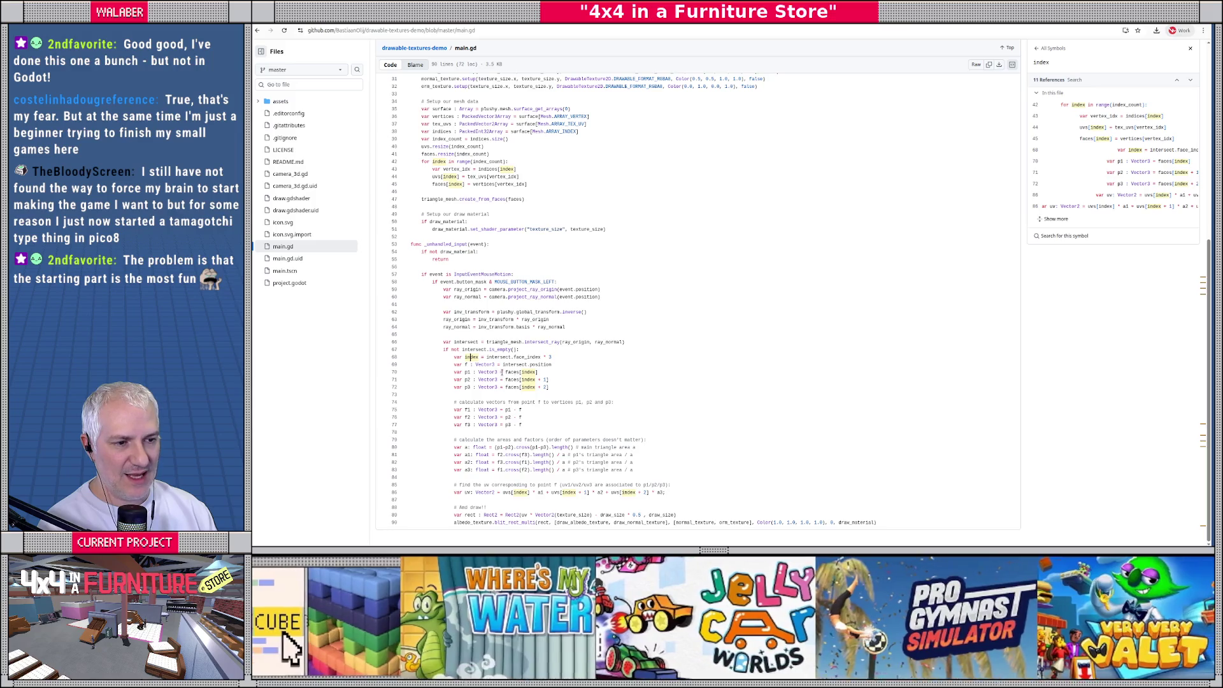
left_click_drag(502, 372, 565, 390)
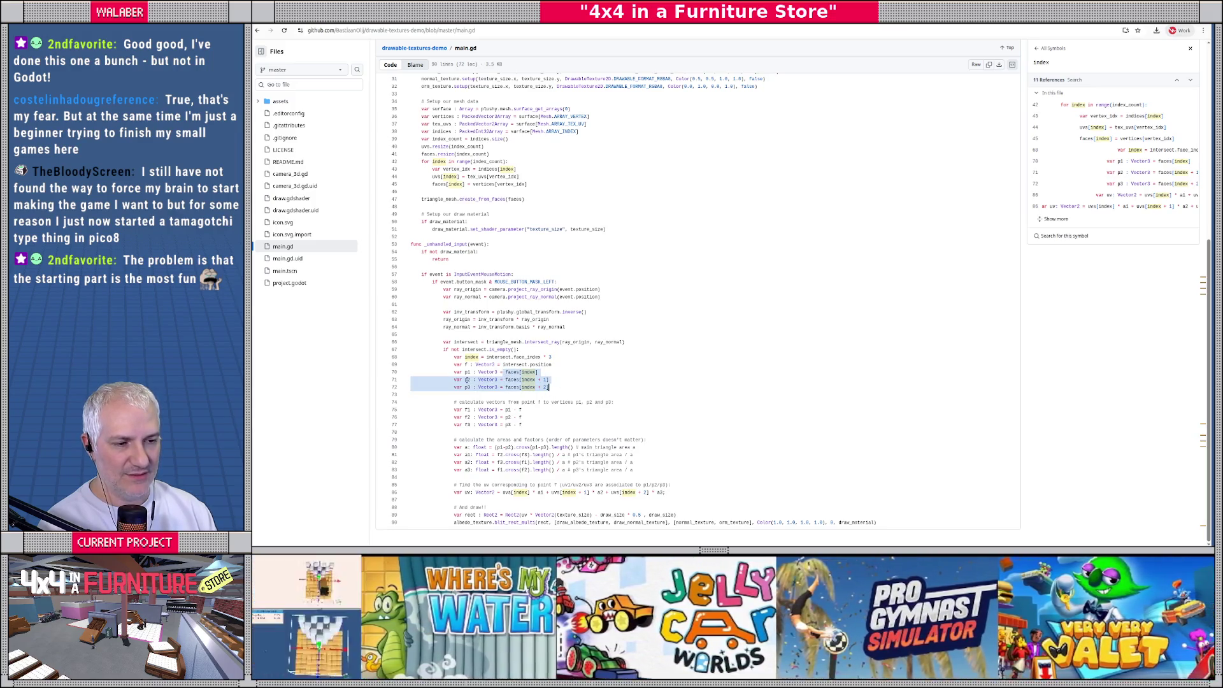
left_click(493, 364)
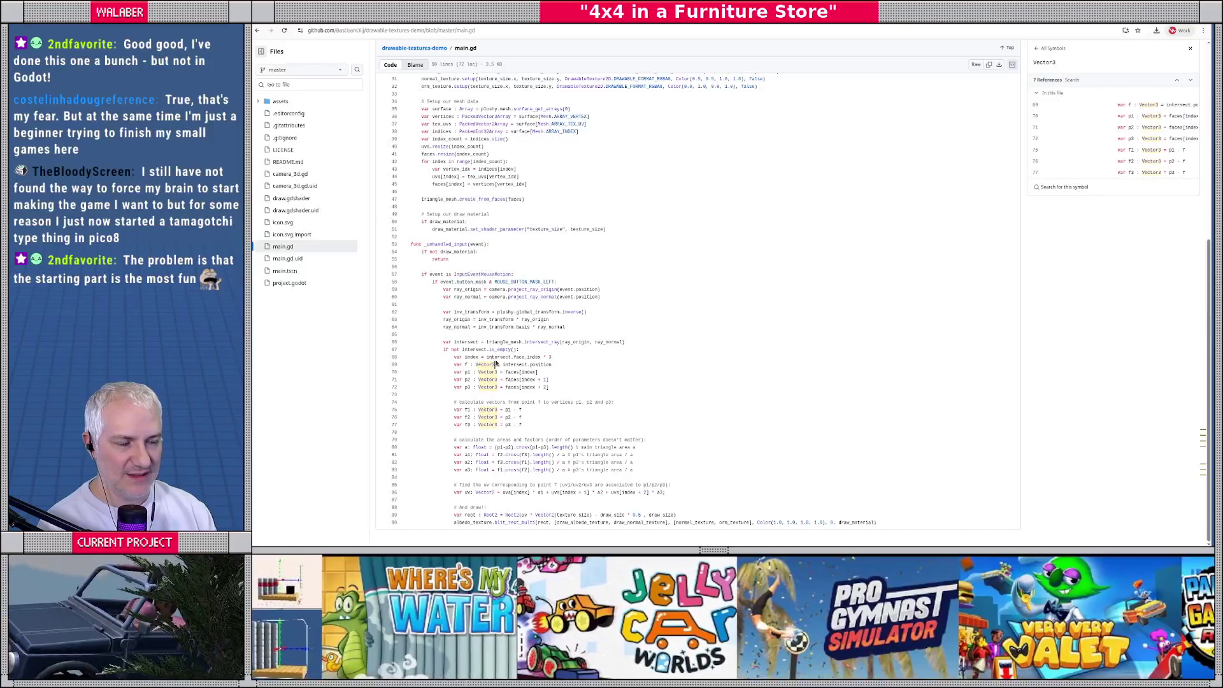
key("alt+Tab")
key("alt+Tab")
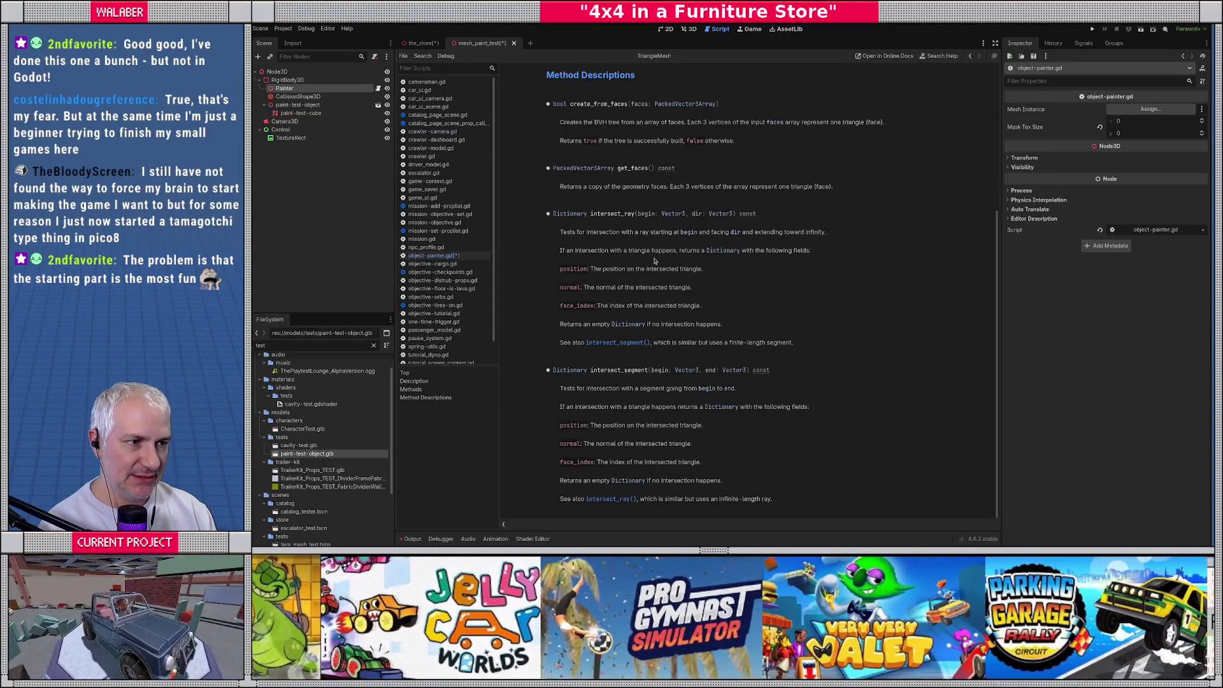
Replace the intersect_ray call on line 18 with _mesh.intersect_segment().
scroll(651, 255, "up", 3)
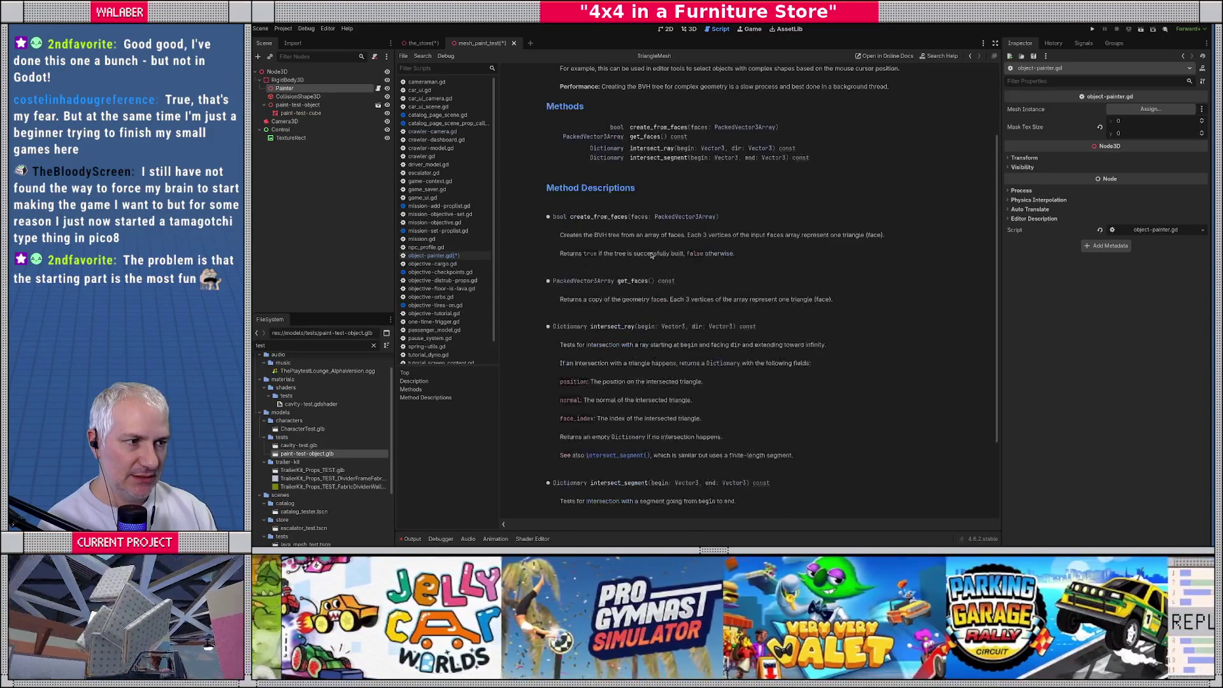
scroll(651, 254, "down", 3)
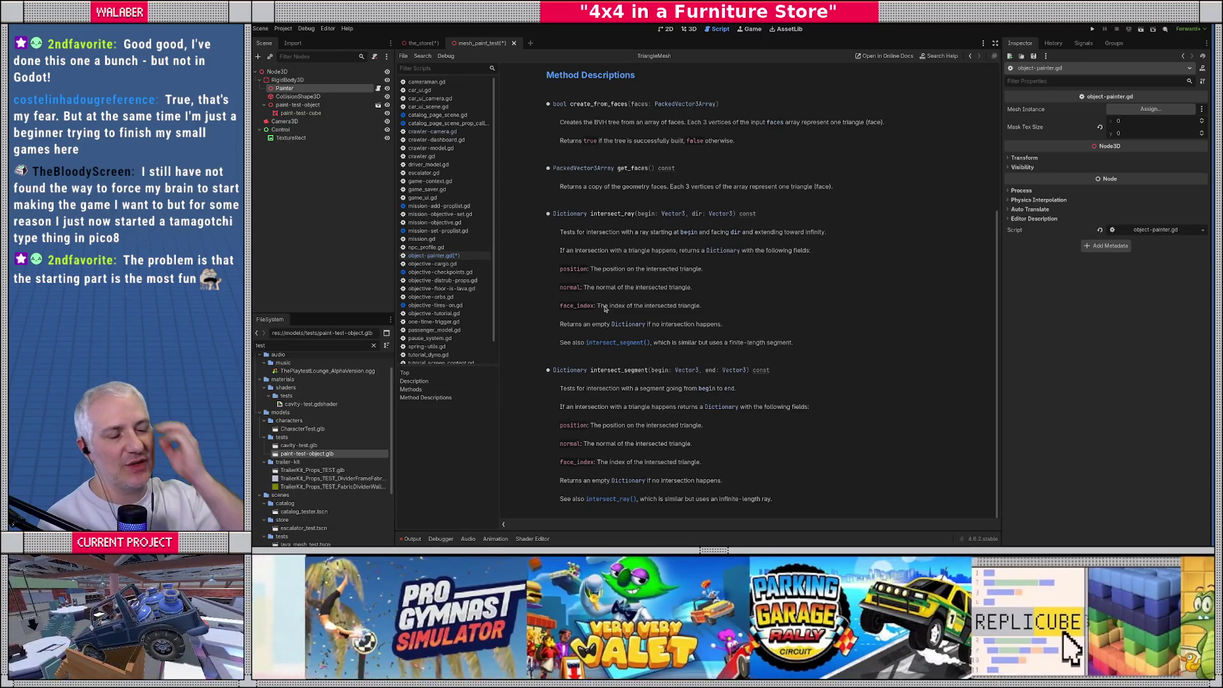
key("alt+Left")
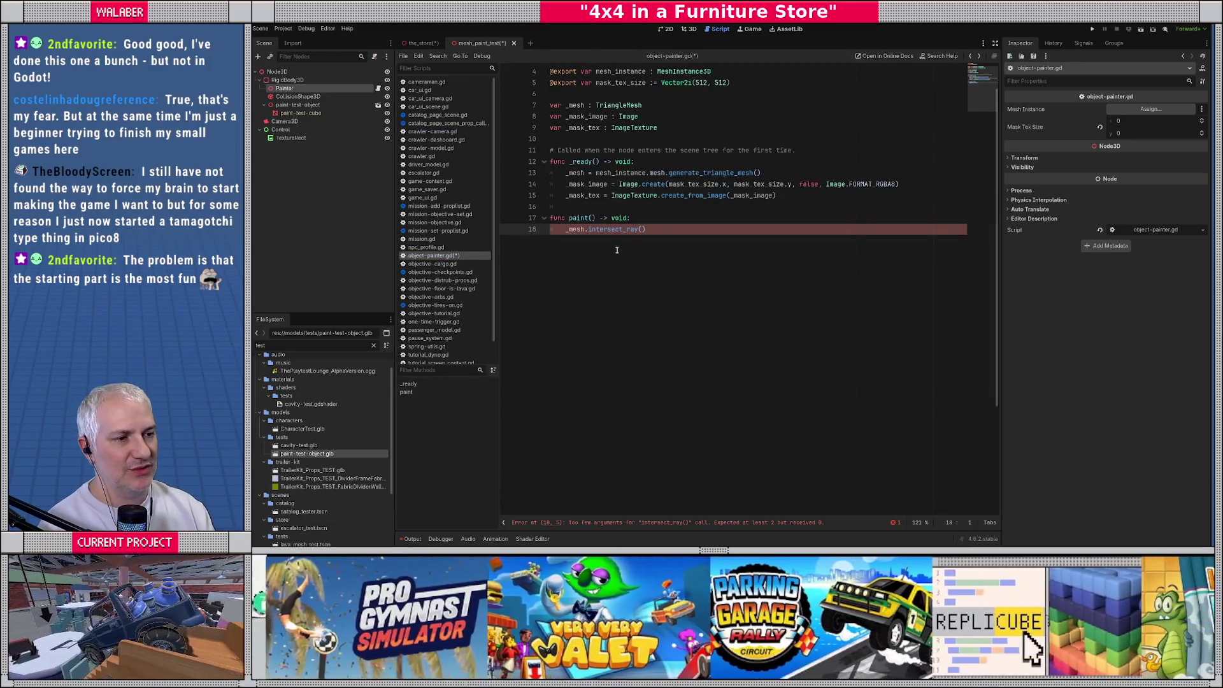
double_click(620, 231)
type("intersect_")
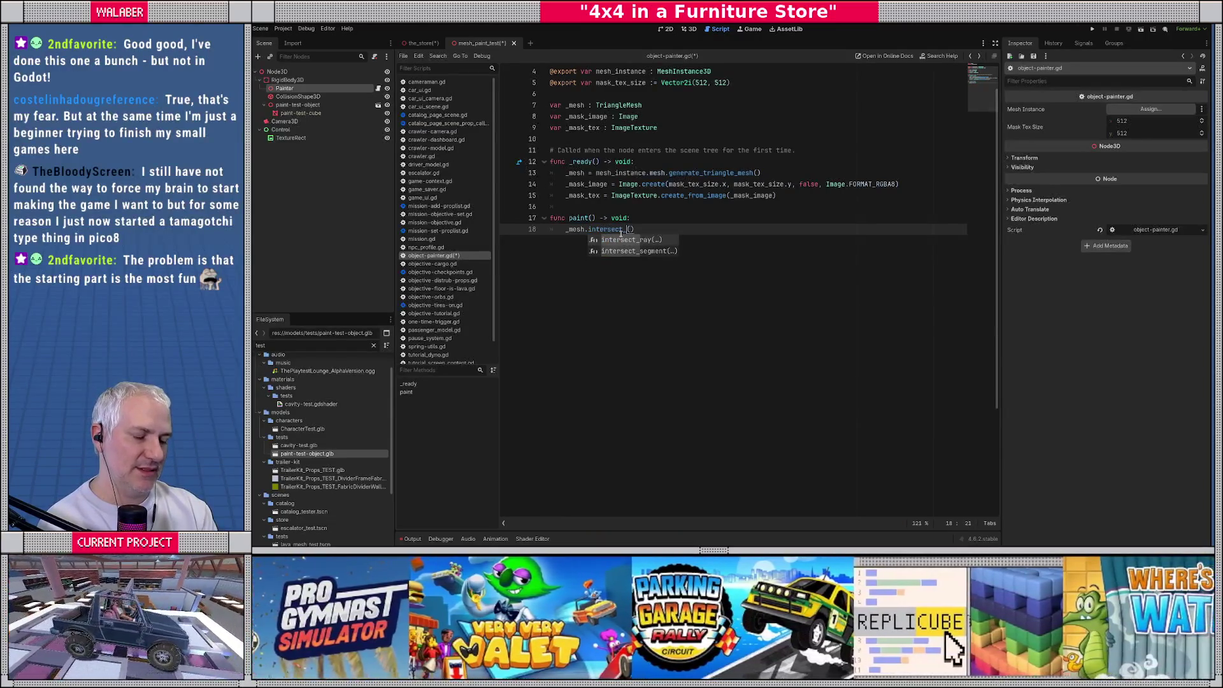
type("se")
key("Return")
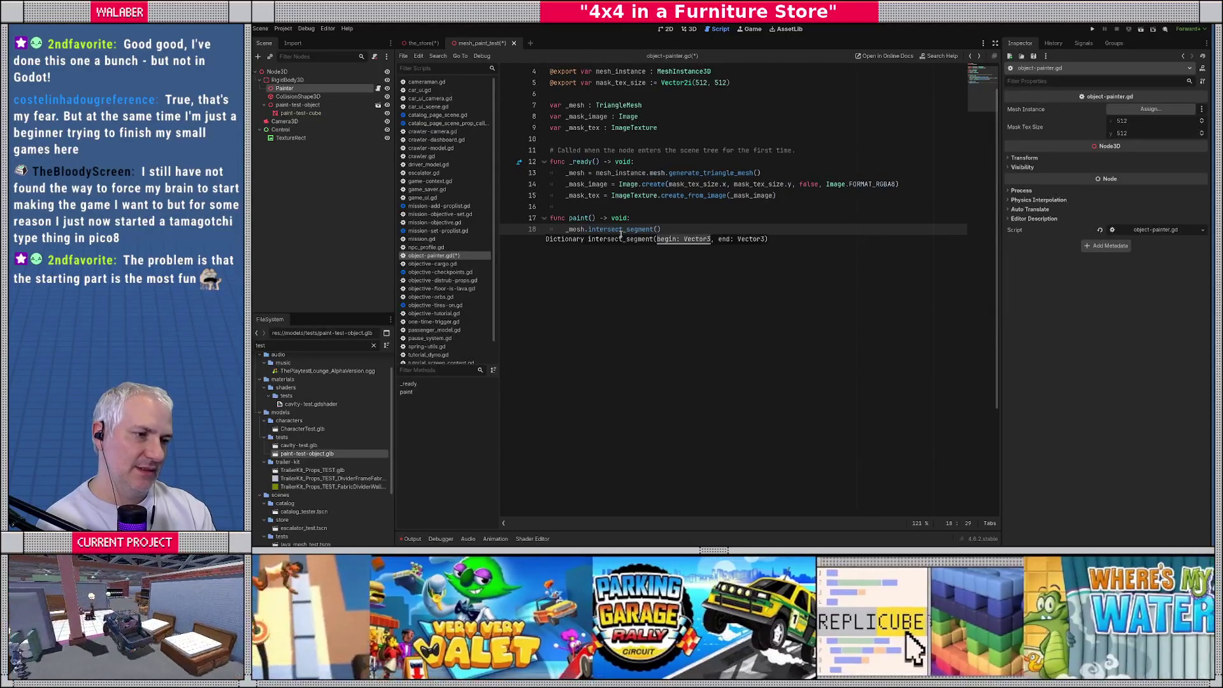
Give the paint function a pt:Vector3 parameter.
key("Left")
key("Left")
key("Left")
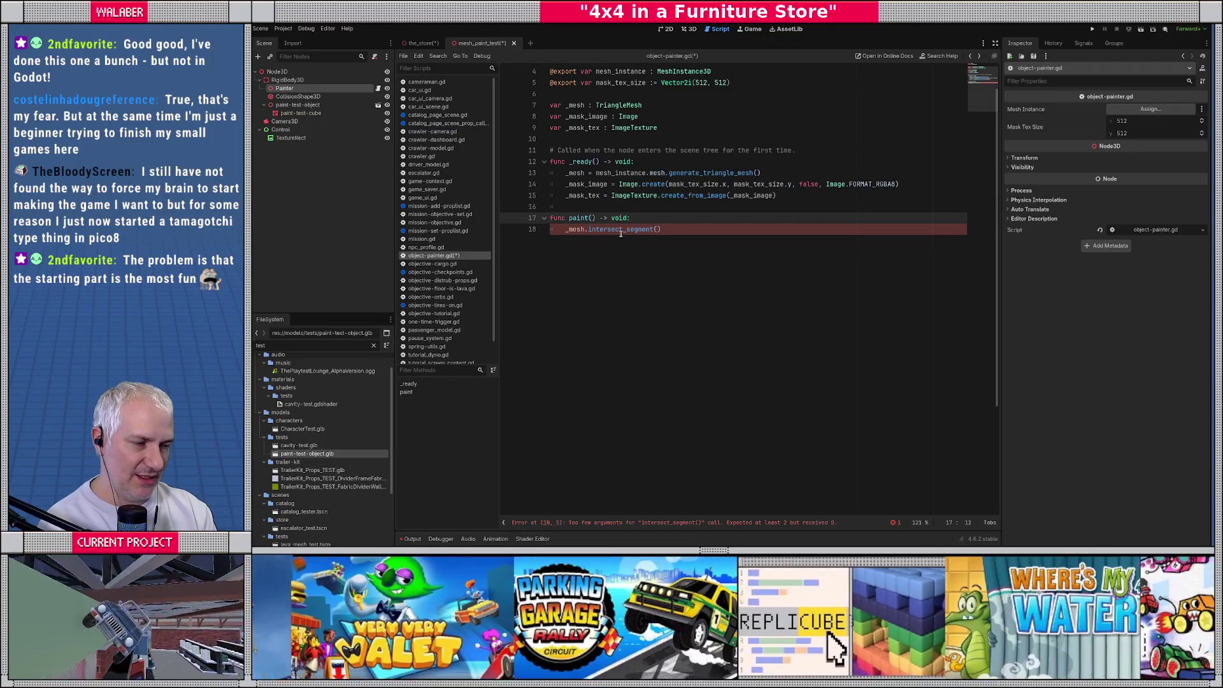
type("pt:Vecto")
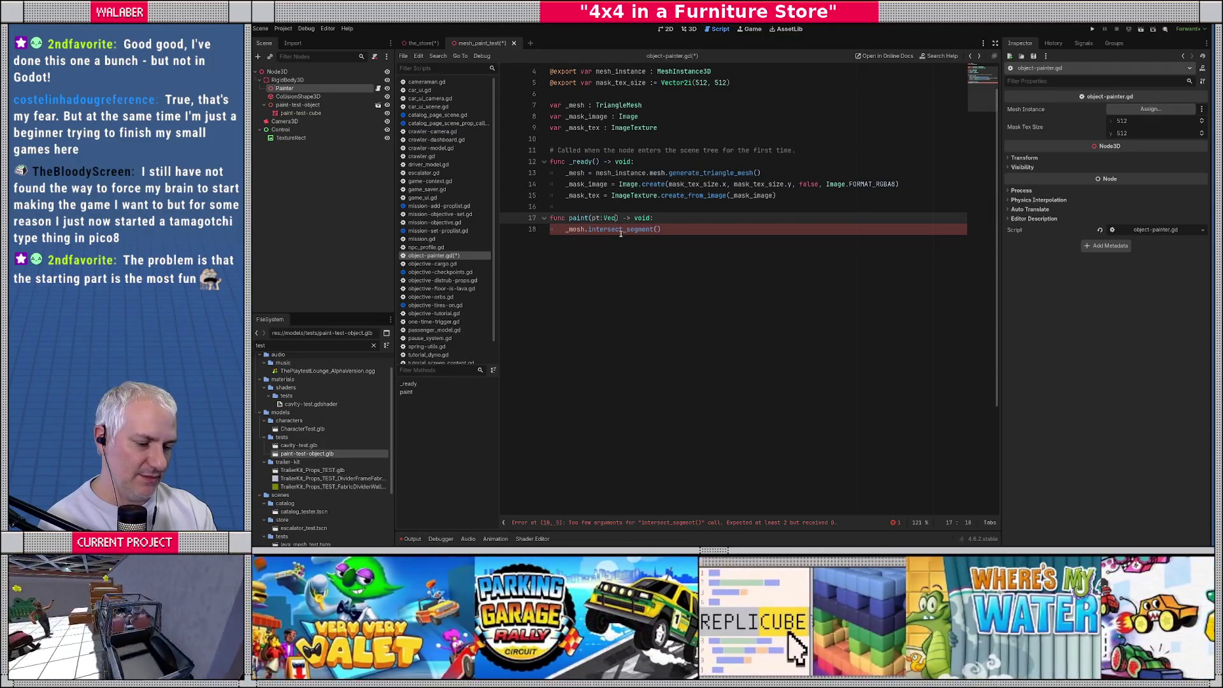
type("r3")
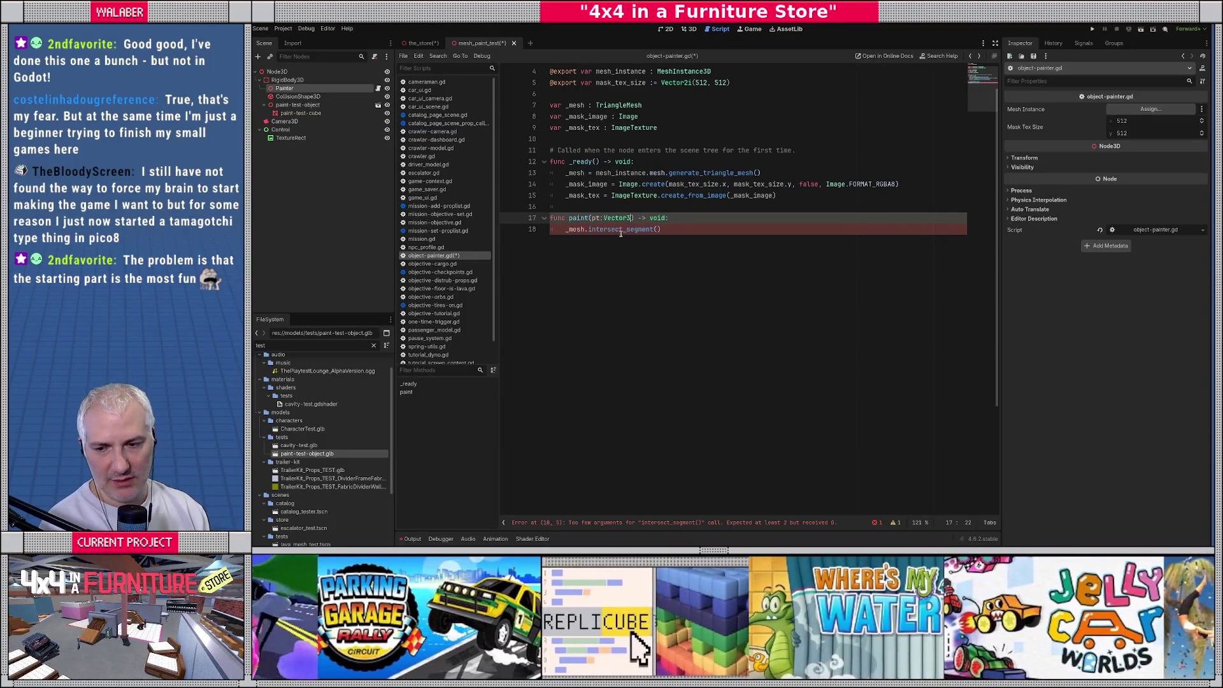
key("alt+Tab")
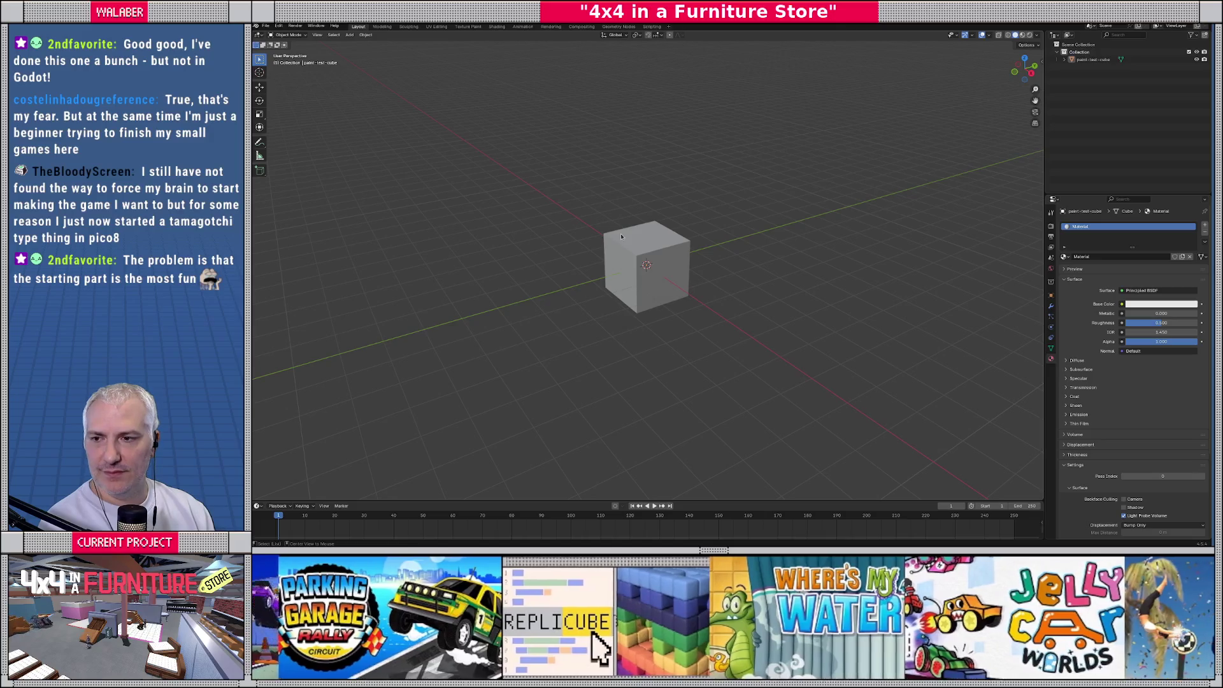
Highlight main.gd line 62 on GitHub, where inv_transform is computed, then return to Godot.
key("alt+Tab")
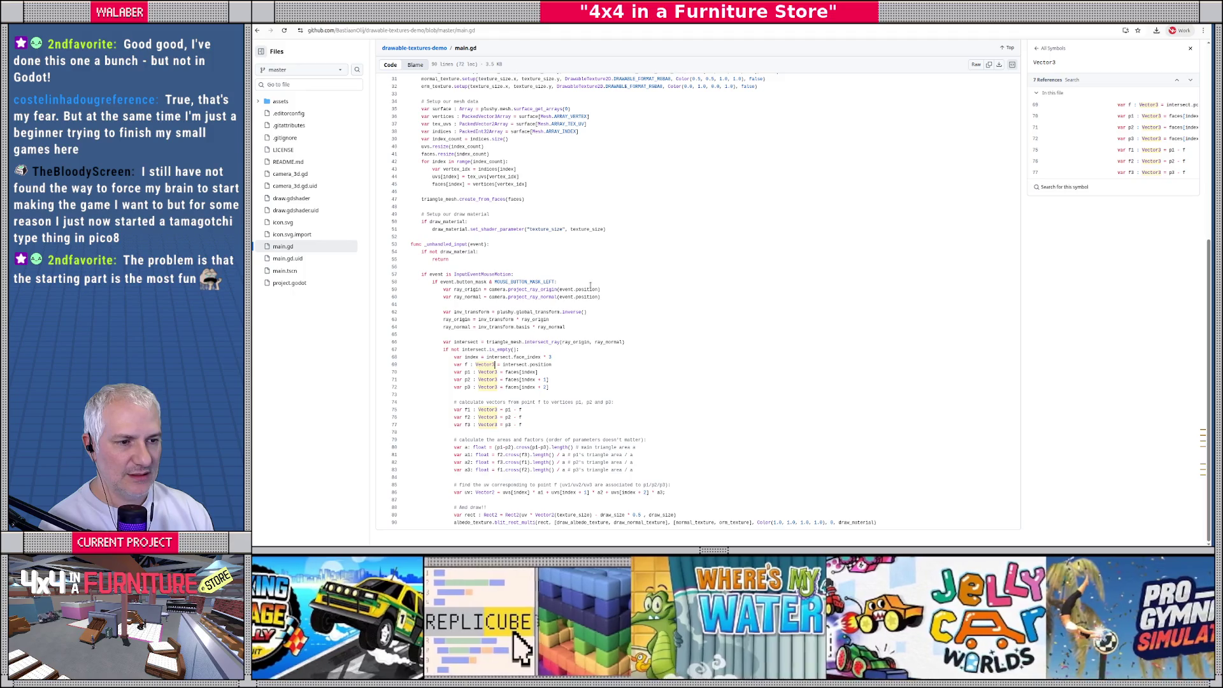
left_click_drag(439, 312, 597, 312)
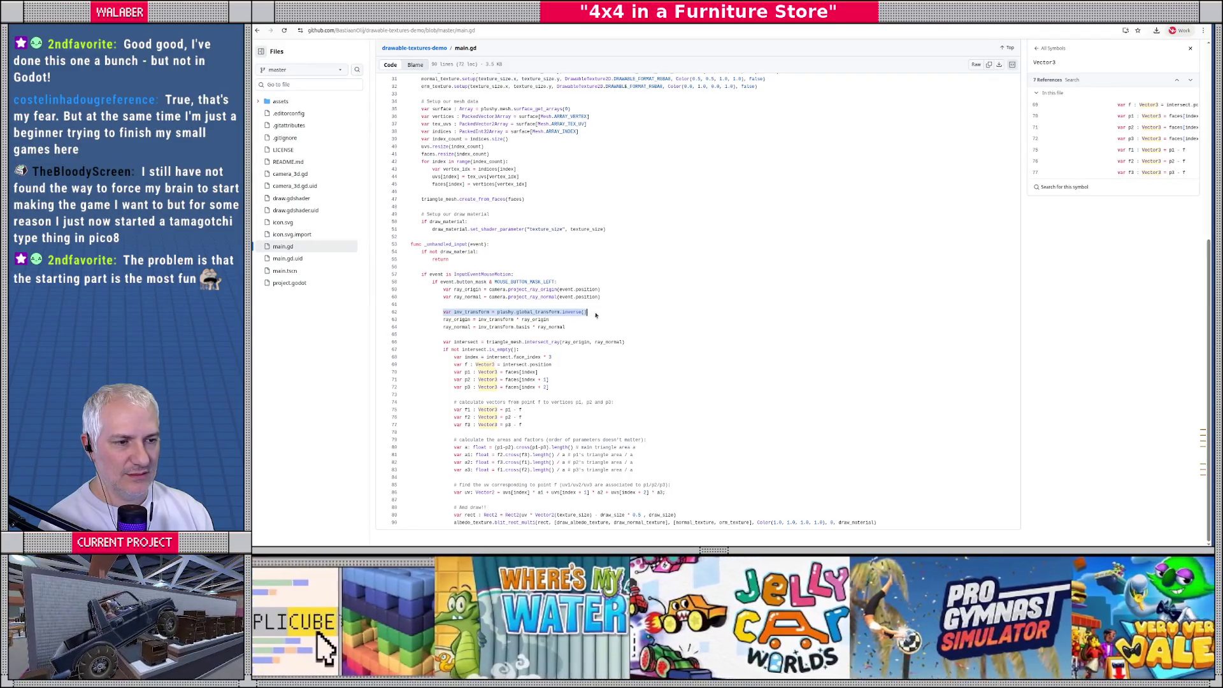
key("alt+Tab")
key("alt+Tab")
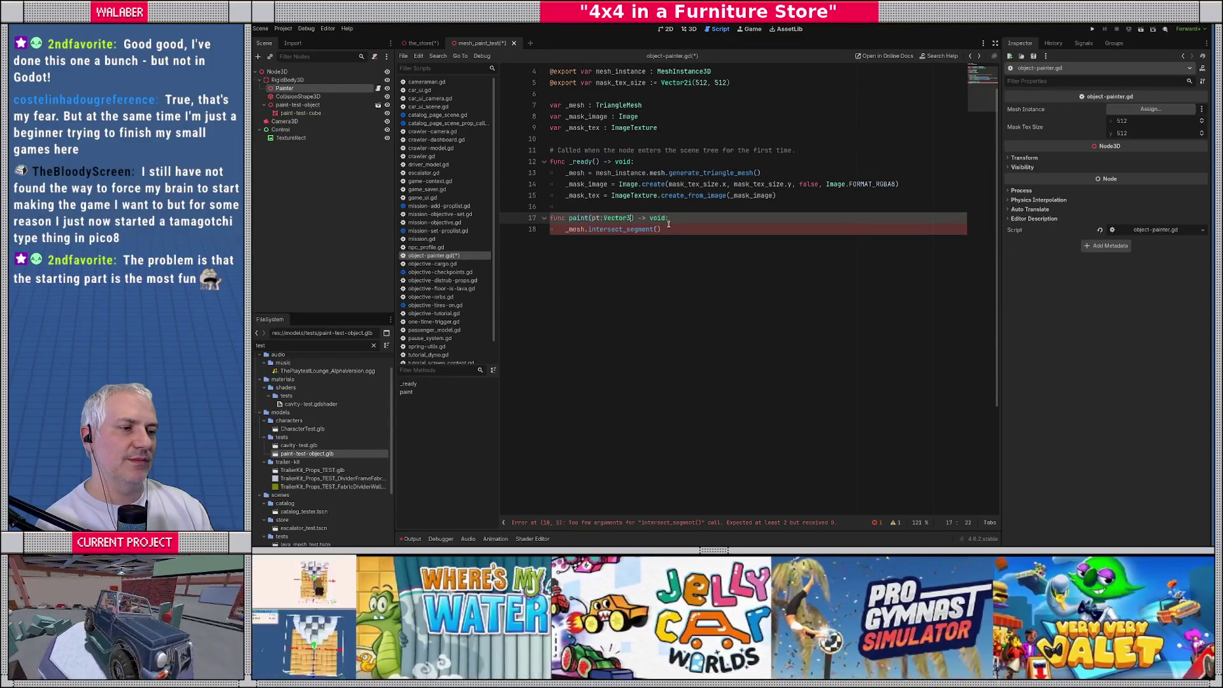
Change the signature to paint(point:Vector3, normal:Vector3) by adding normal and renaming pt.
left_click(674, 218)
left_click(630, 217)
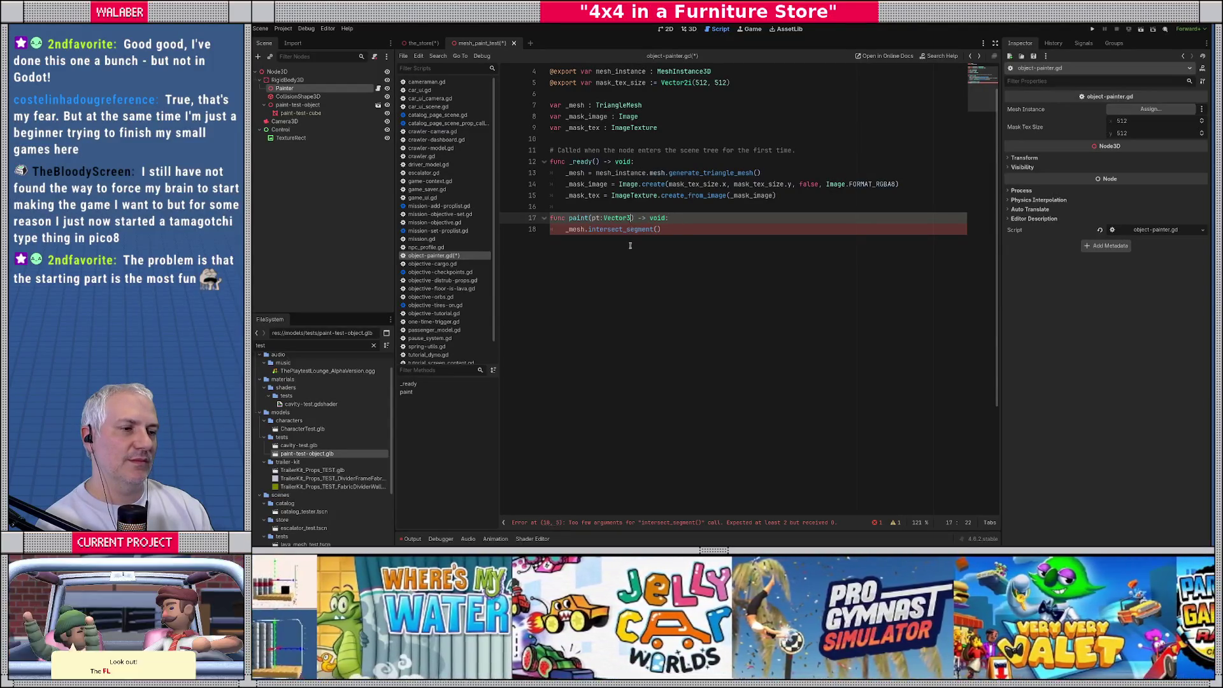
type(", ")
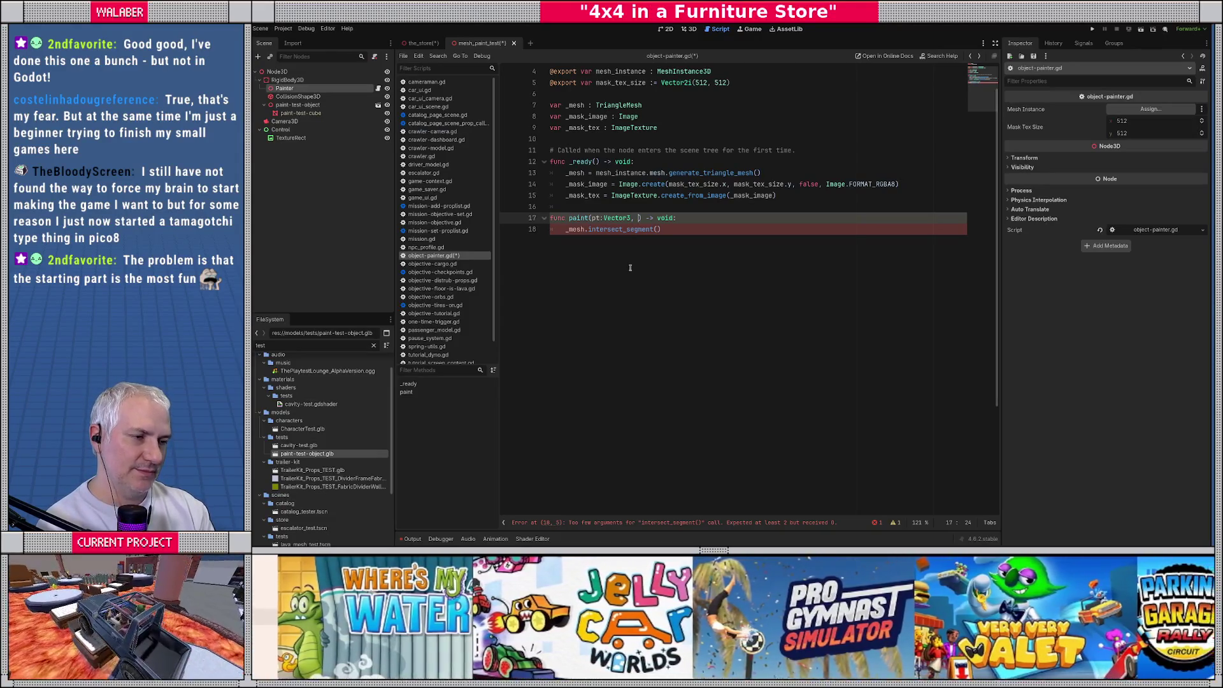
type("normal:")
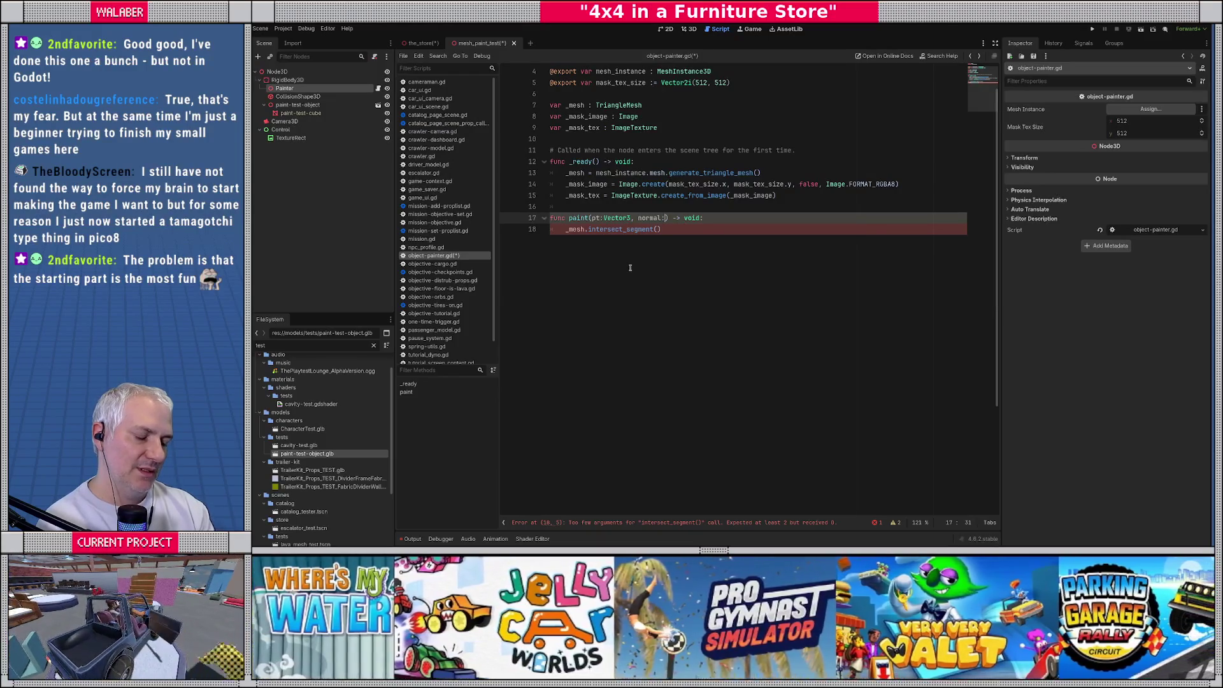
type("Vector3")
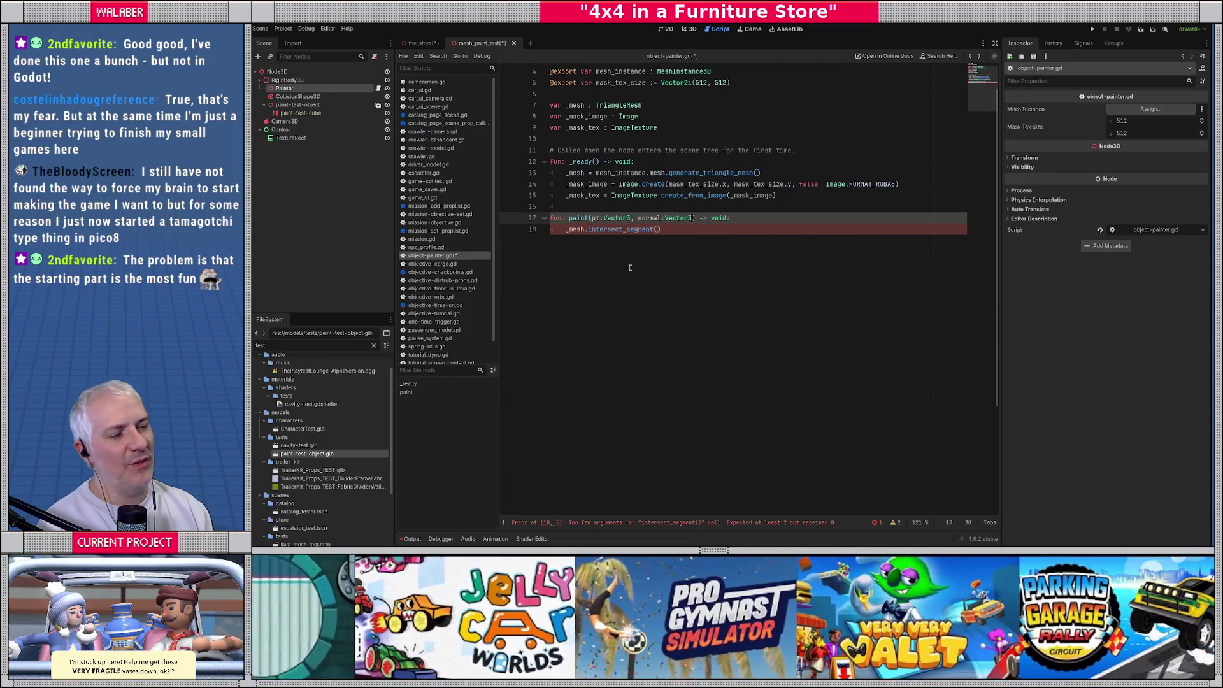
key("Left")
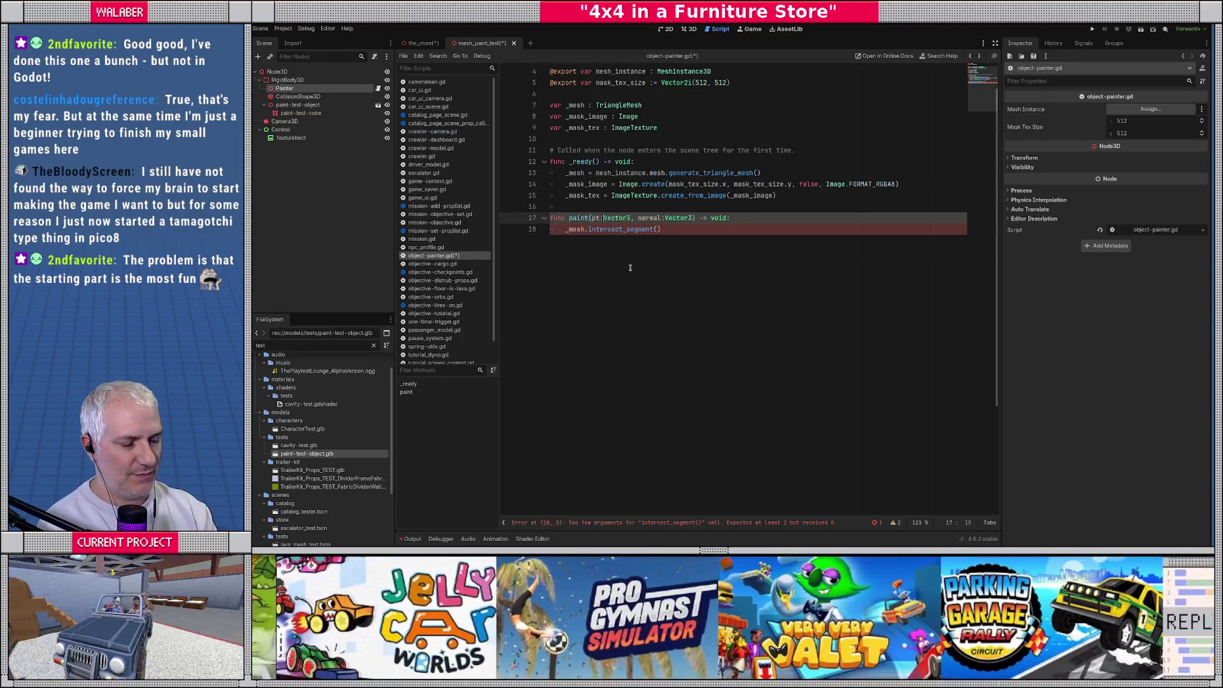
type("oin")
key("Right")
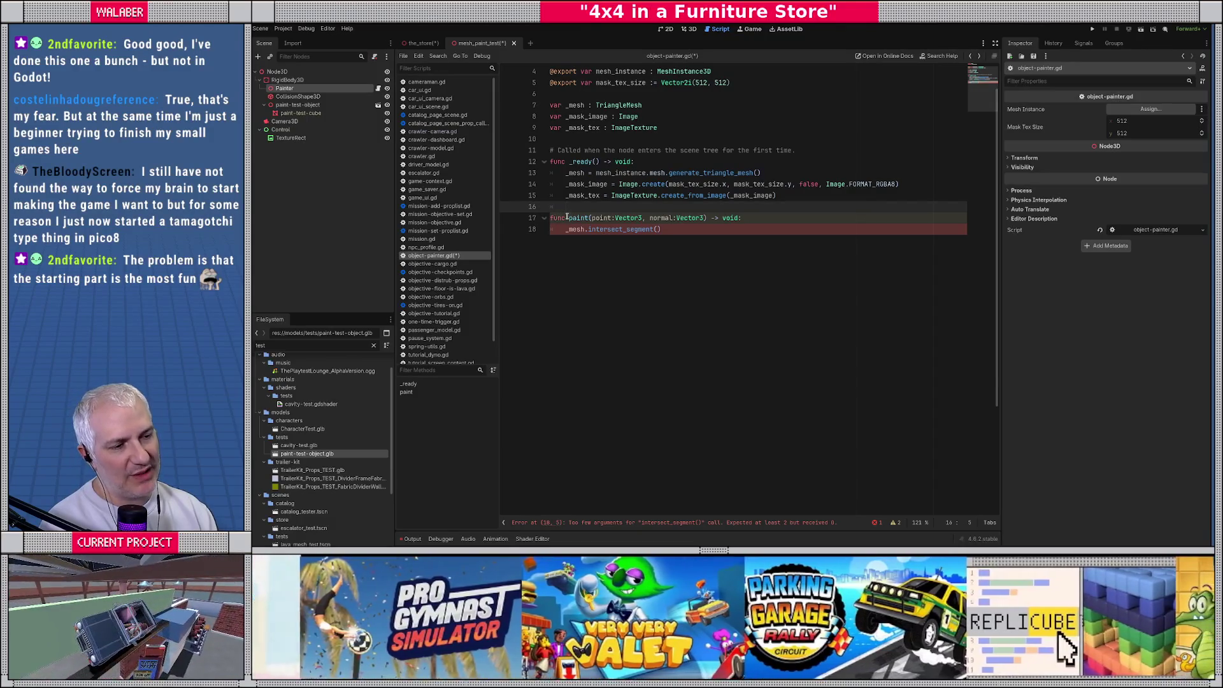
left_click_drag(568, 217, 723, 218)
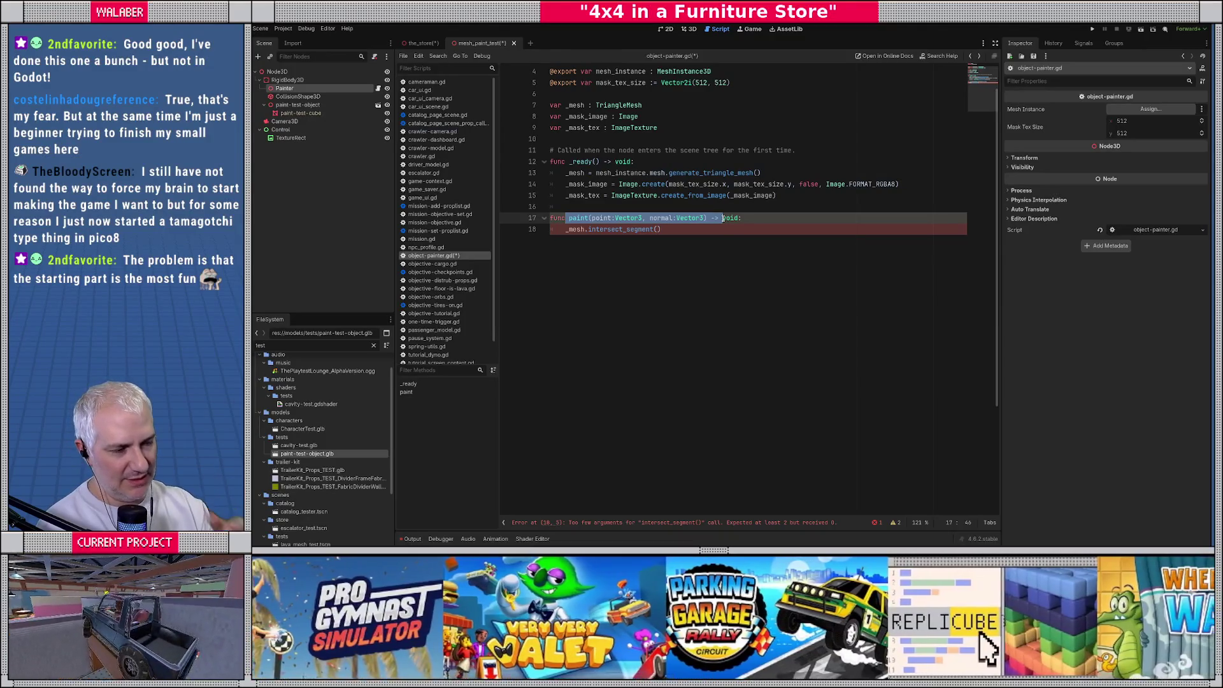
key("alt+Tab")
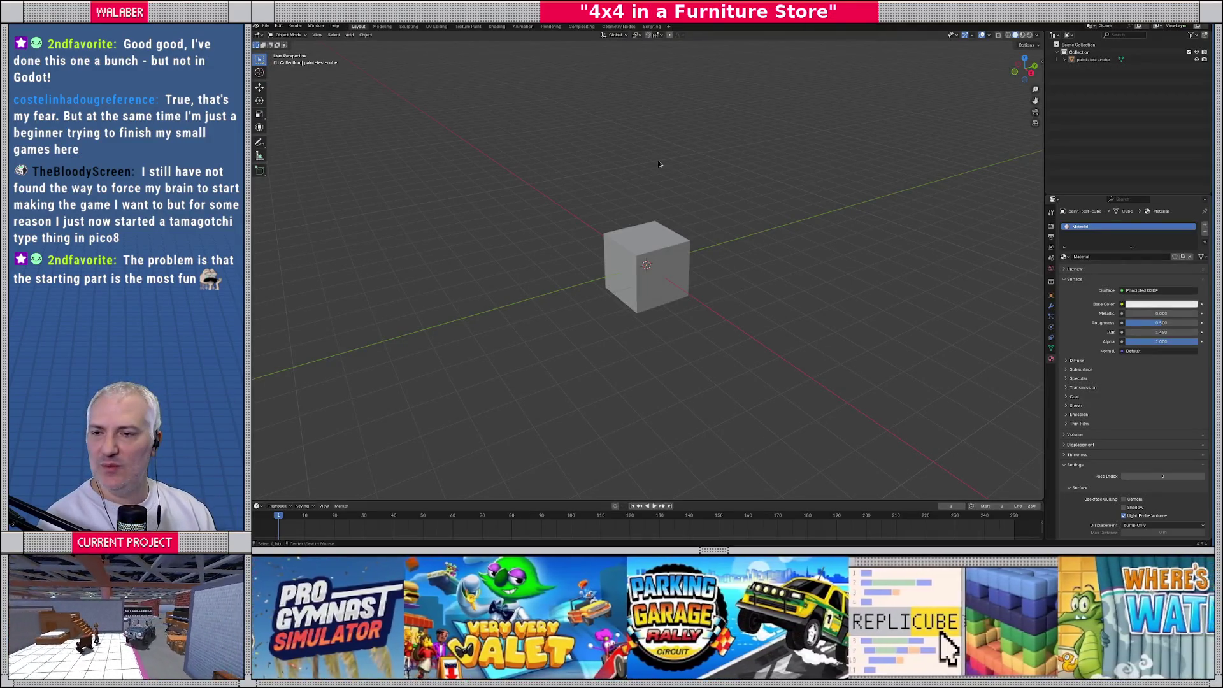
Google 'godot docs' in a new tab and open the Godot 4.6 documentation.
key("alt+Tab")
key("ctrl+t")
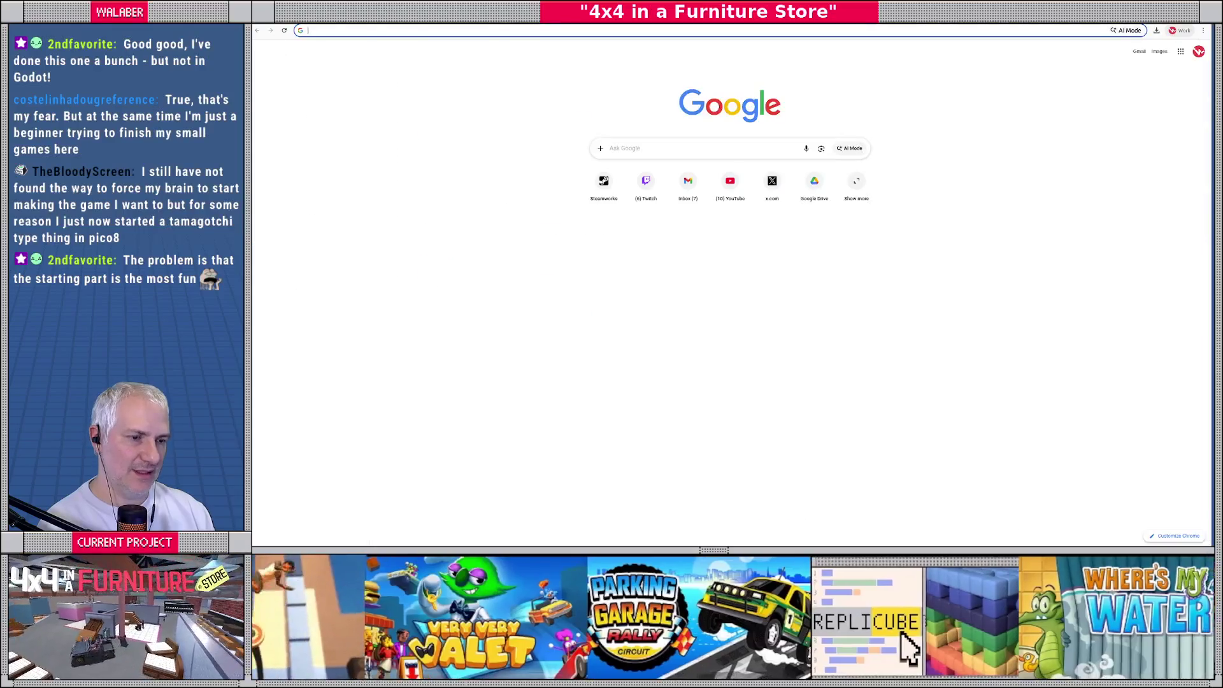
type("godot docs")
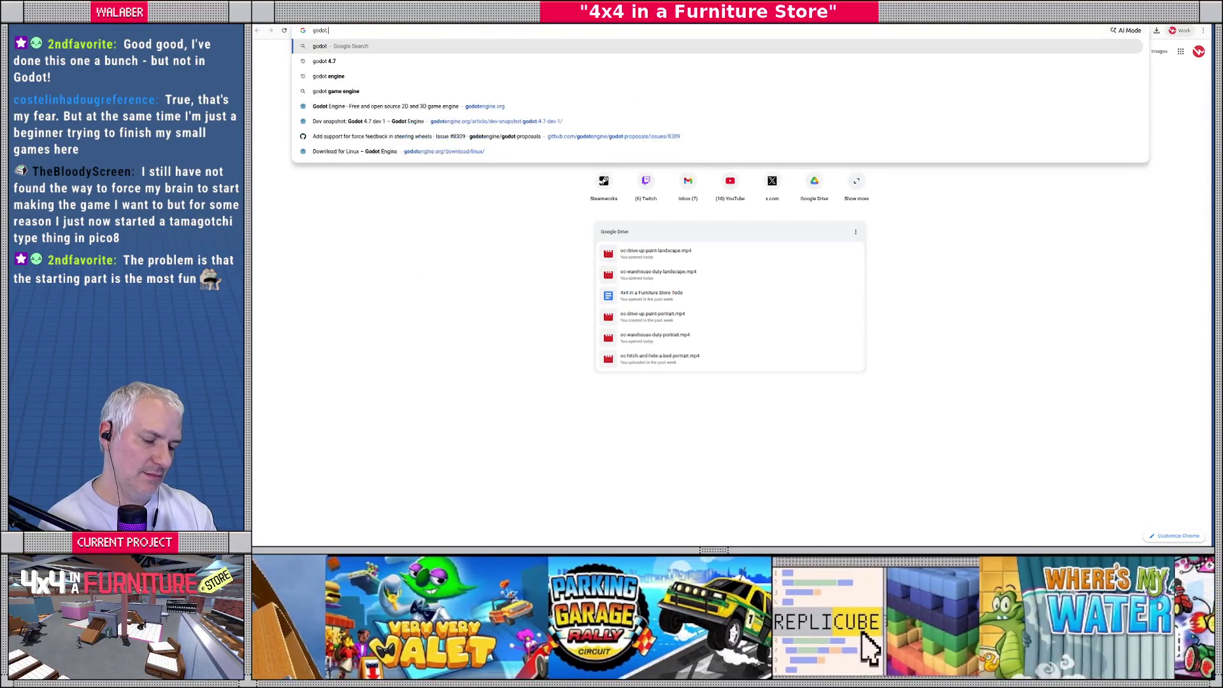
key("Return")
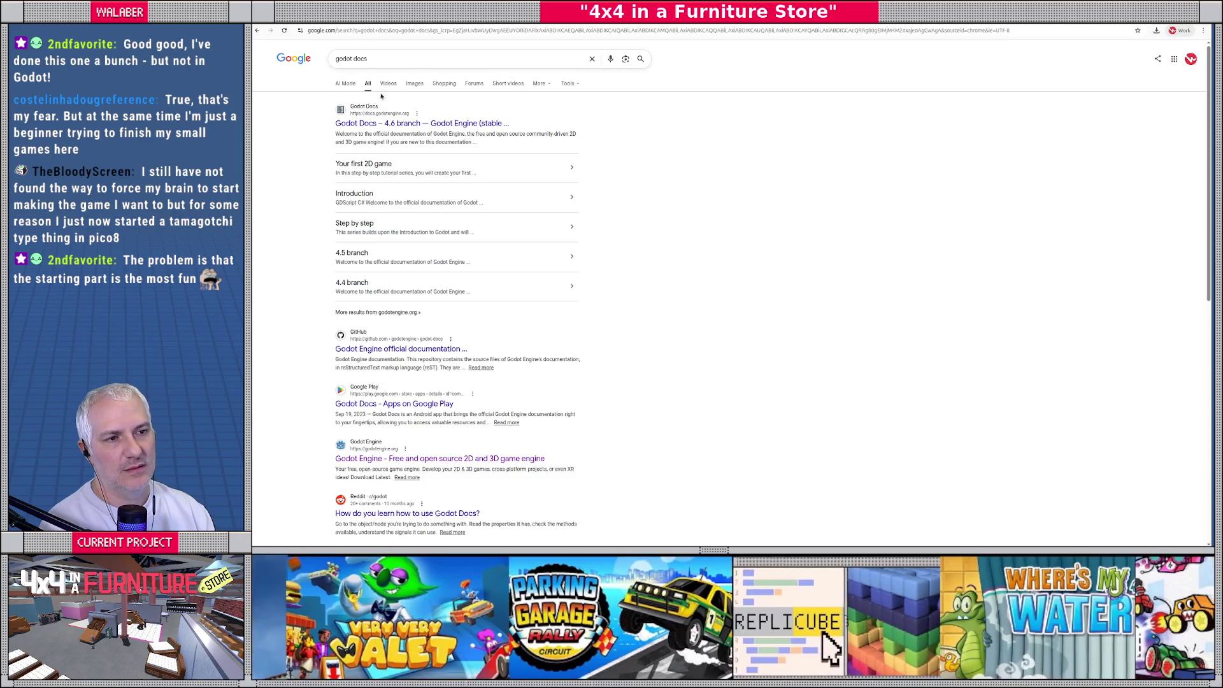
left_click(393, 124)
Try documentation searches for directspacestate, PhysicsSpa and PhysicsWorl without finding a match.
left_click(562, 85)
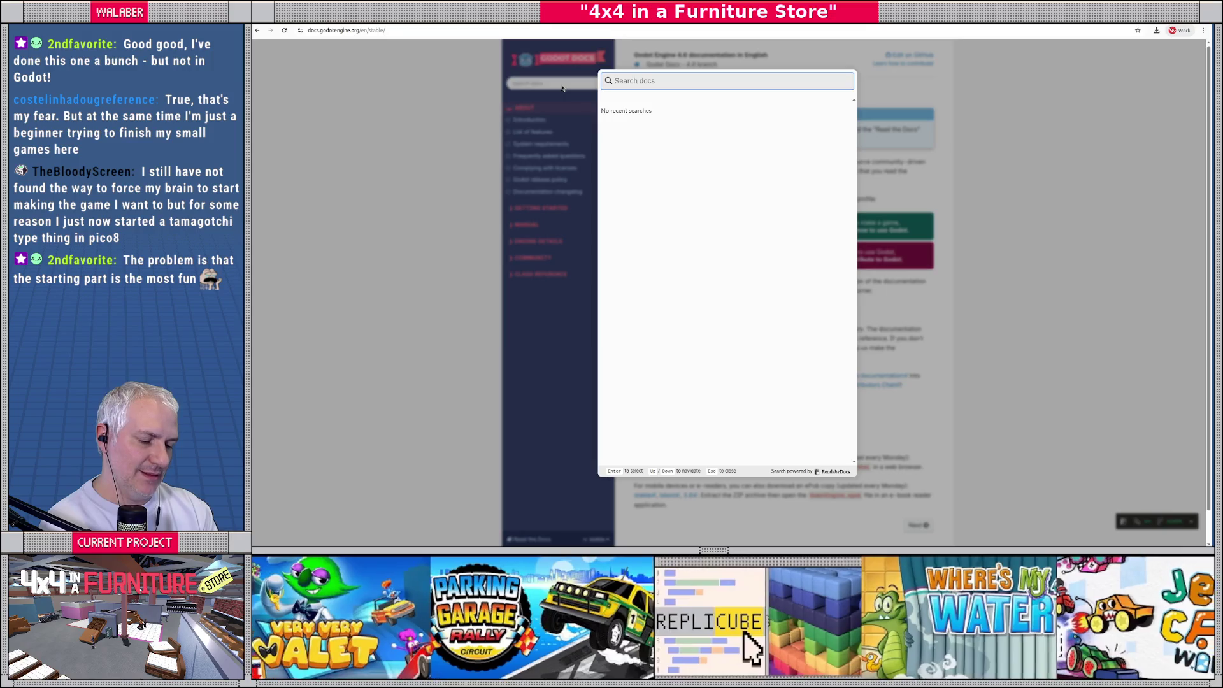
type("direct")
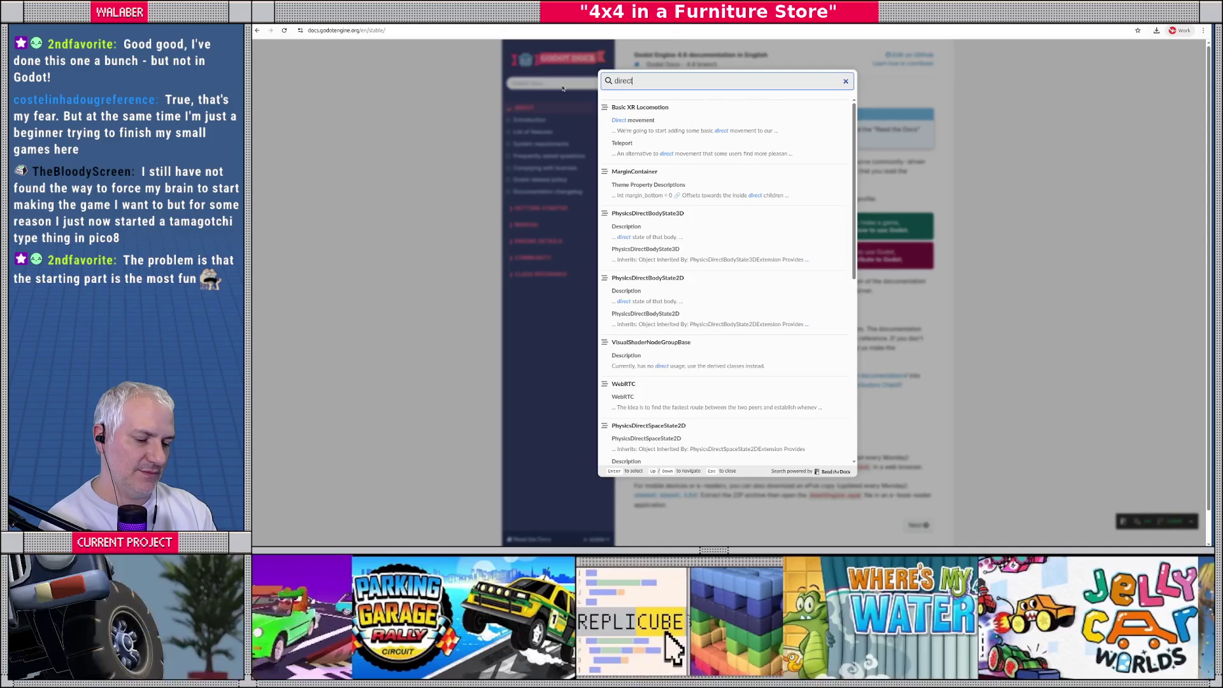
type("space")
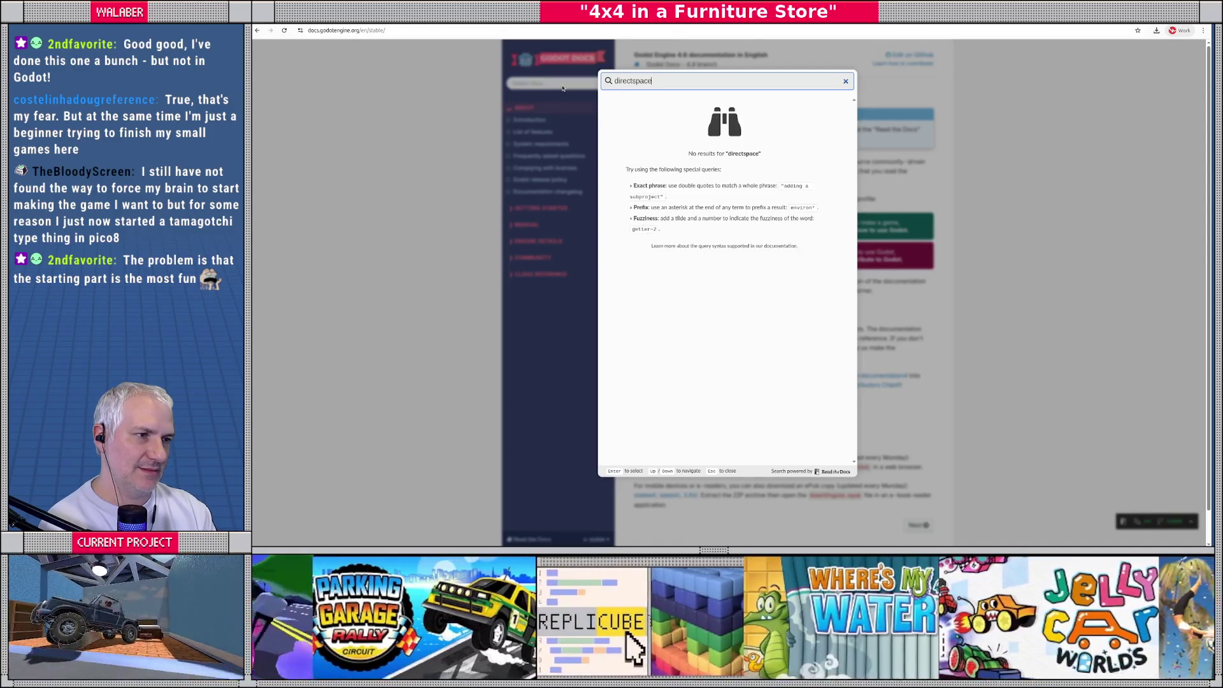
type("state")
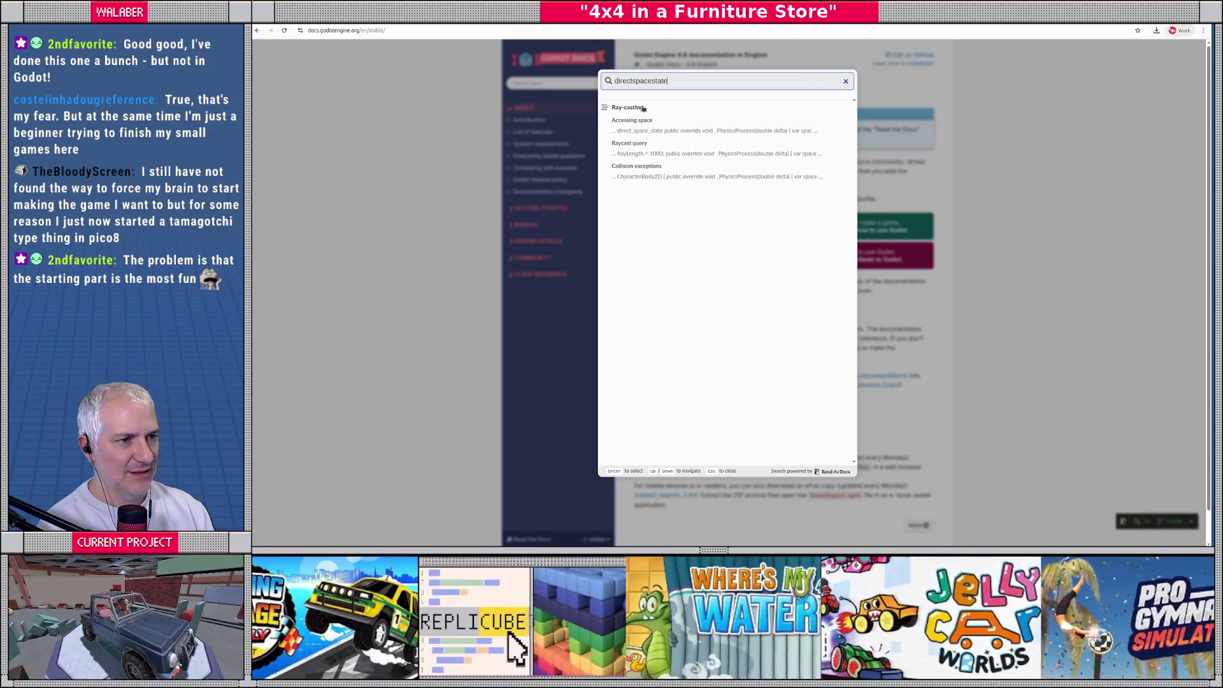
left_click(848, 82)
left_click(576, 88)
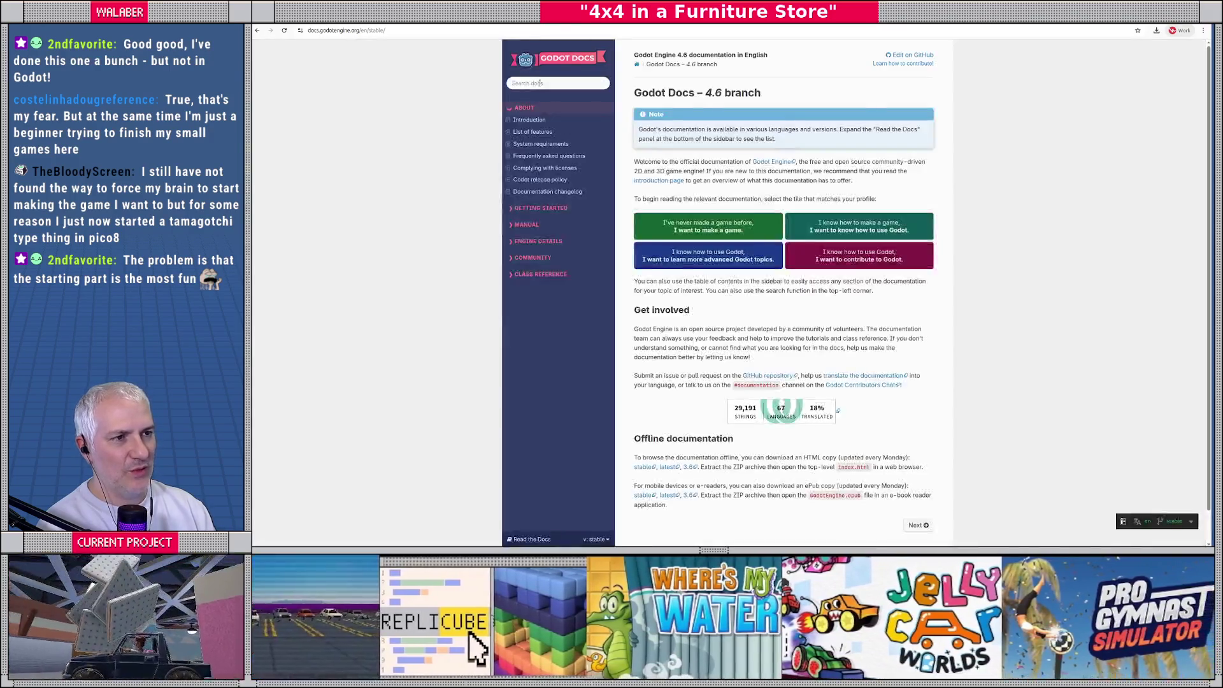
left_click(576, 88)
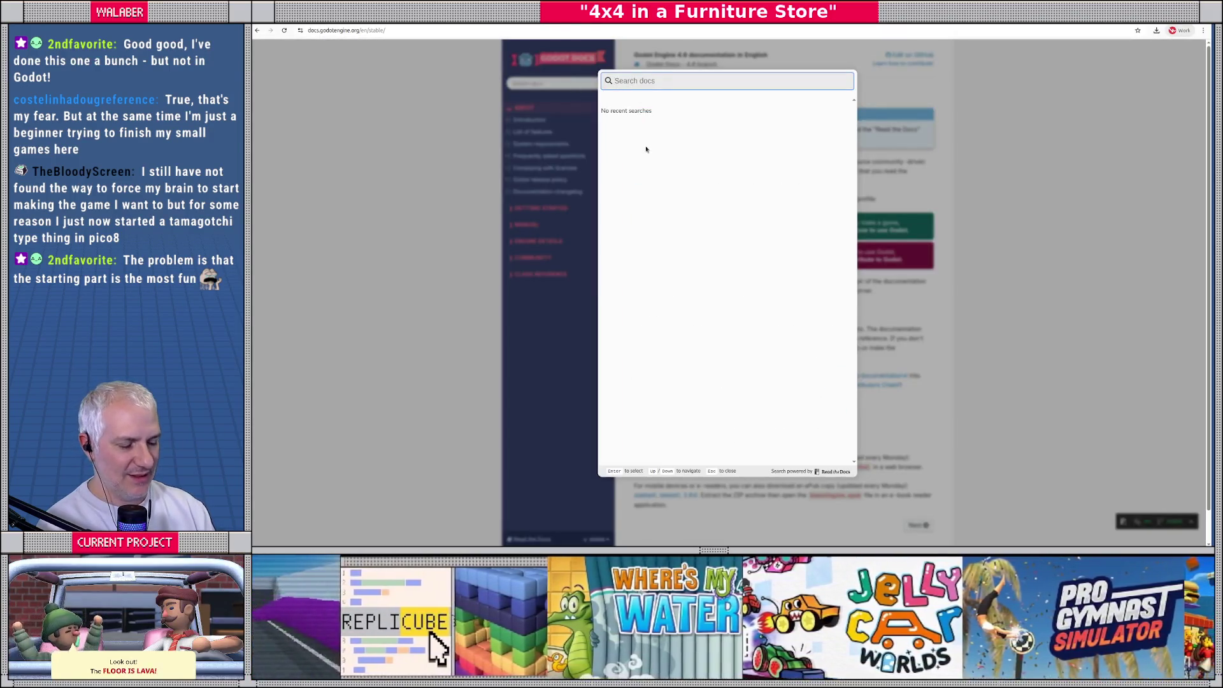
type("Physics")
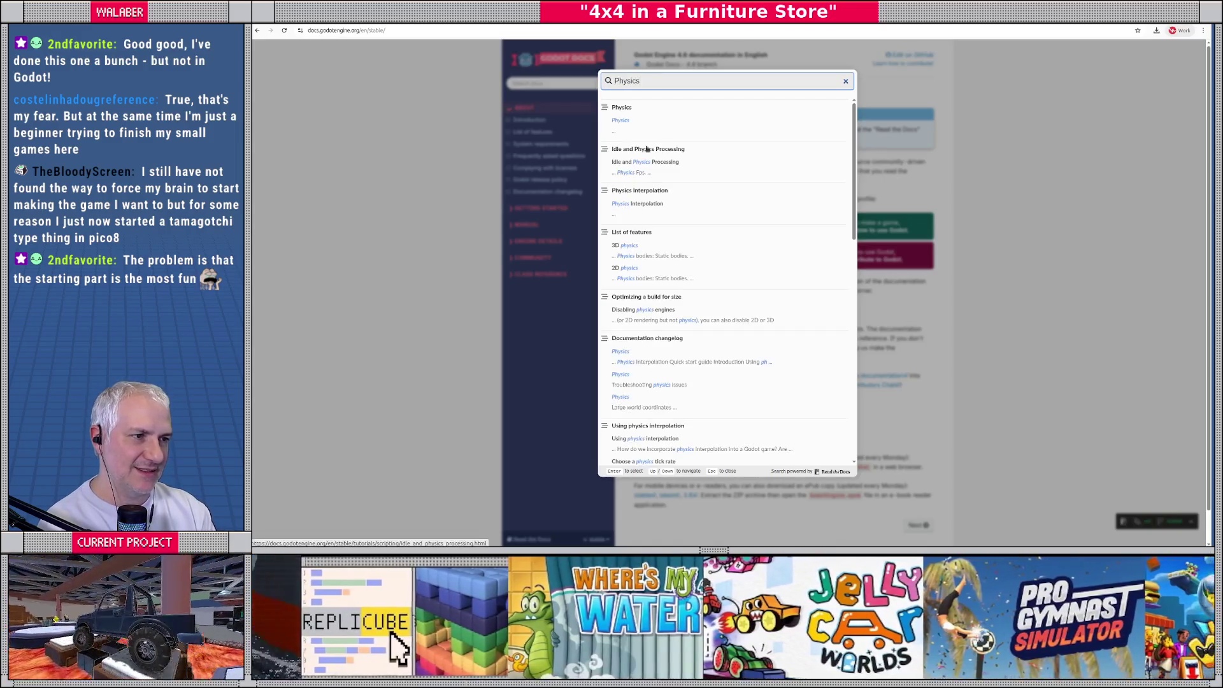
type("Spa")
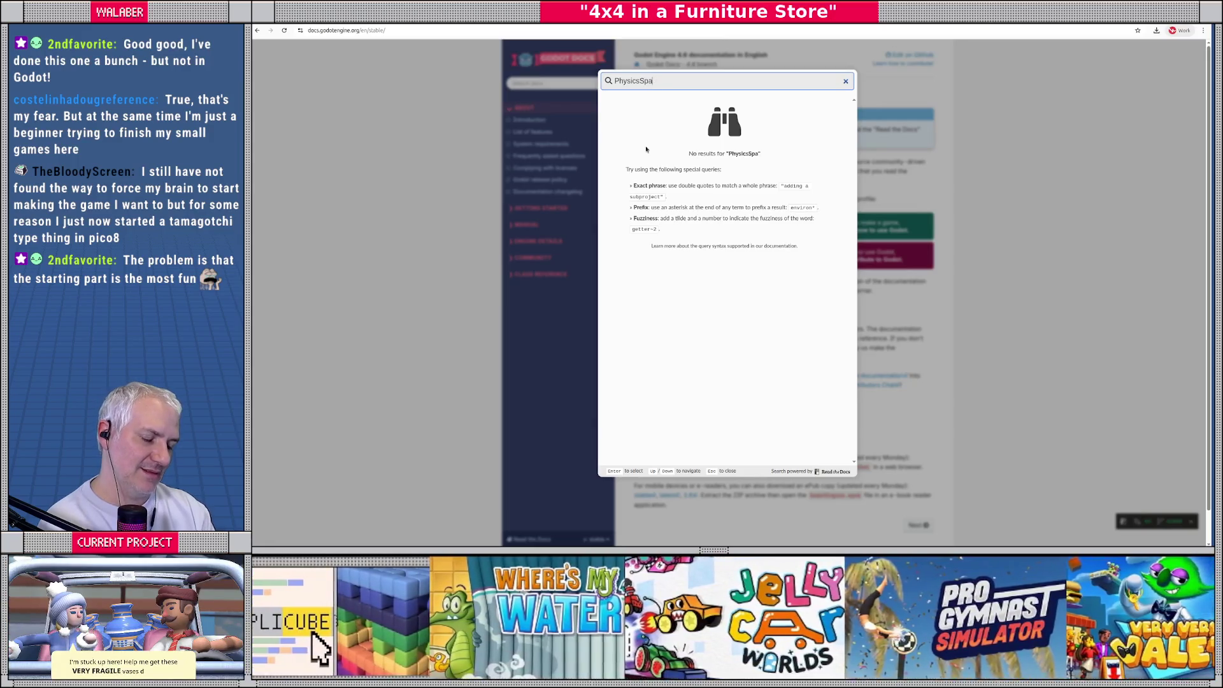
key("ctrl+a")
type("PhysicsWor")
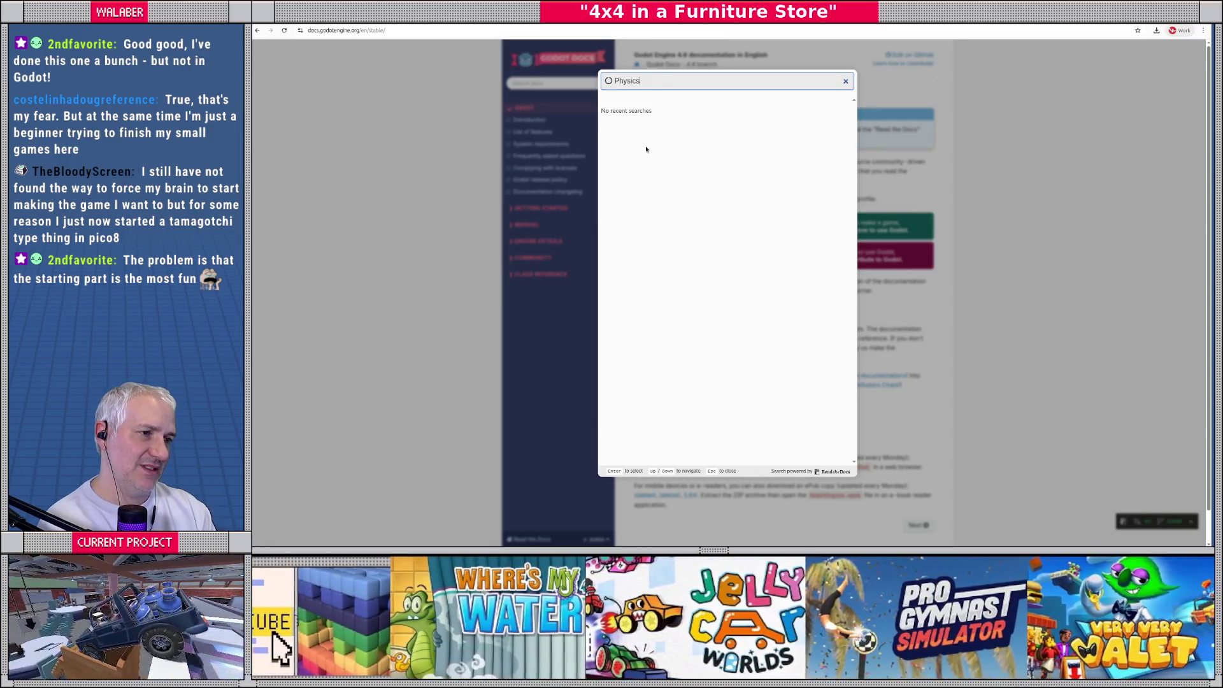
type("l")
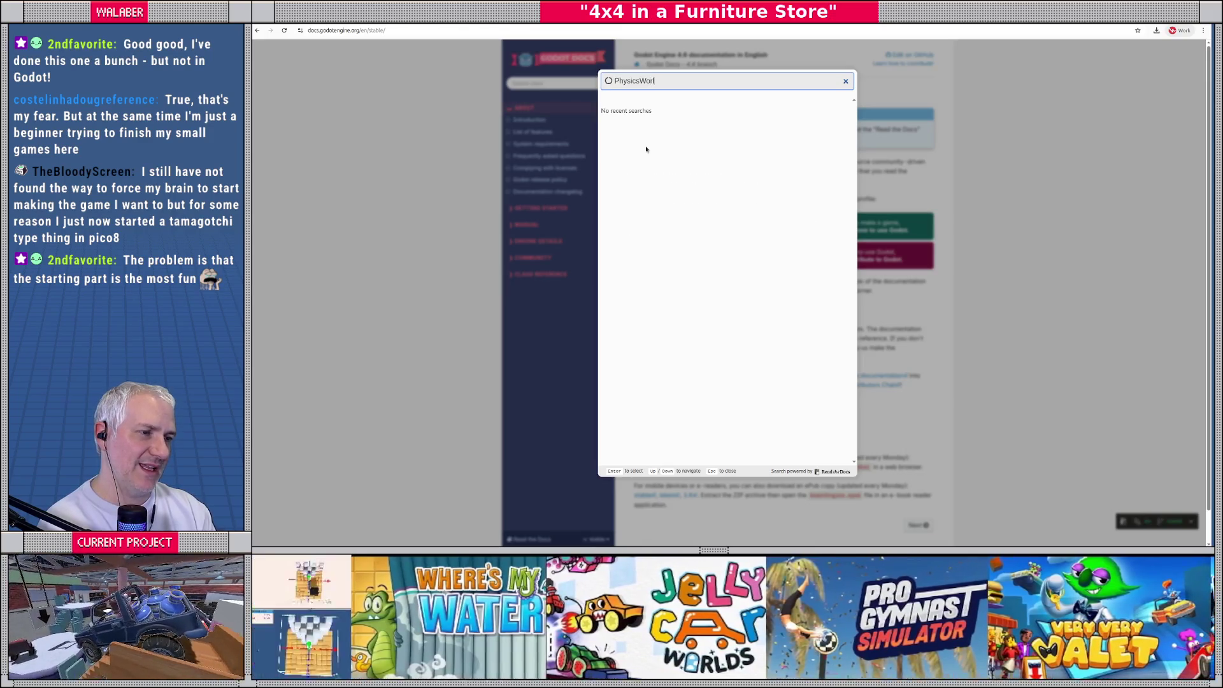
key("Escape")
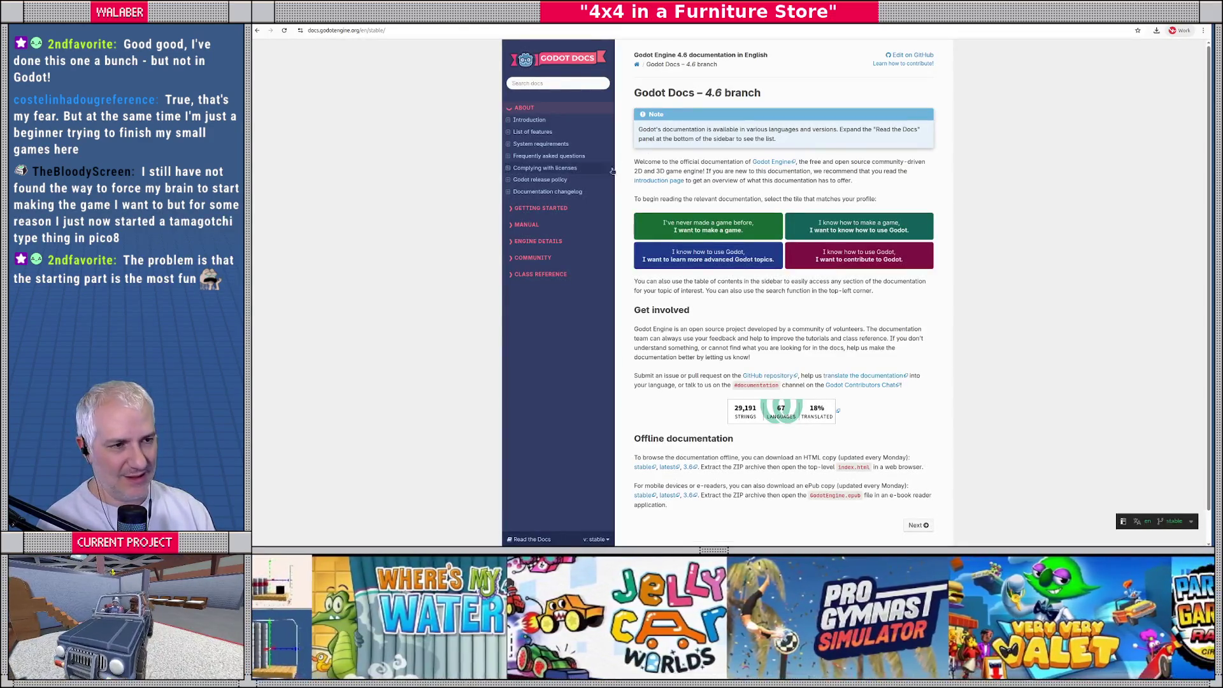
Expand the Class Reference section and search the docs for raycast instead.
left_click(511, 279)
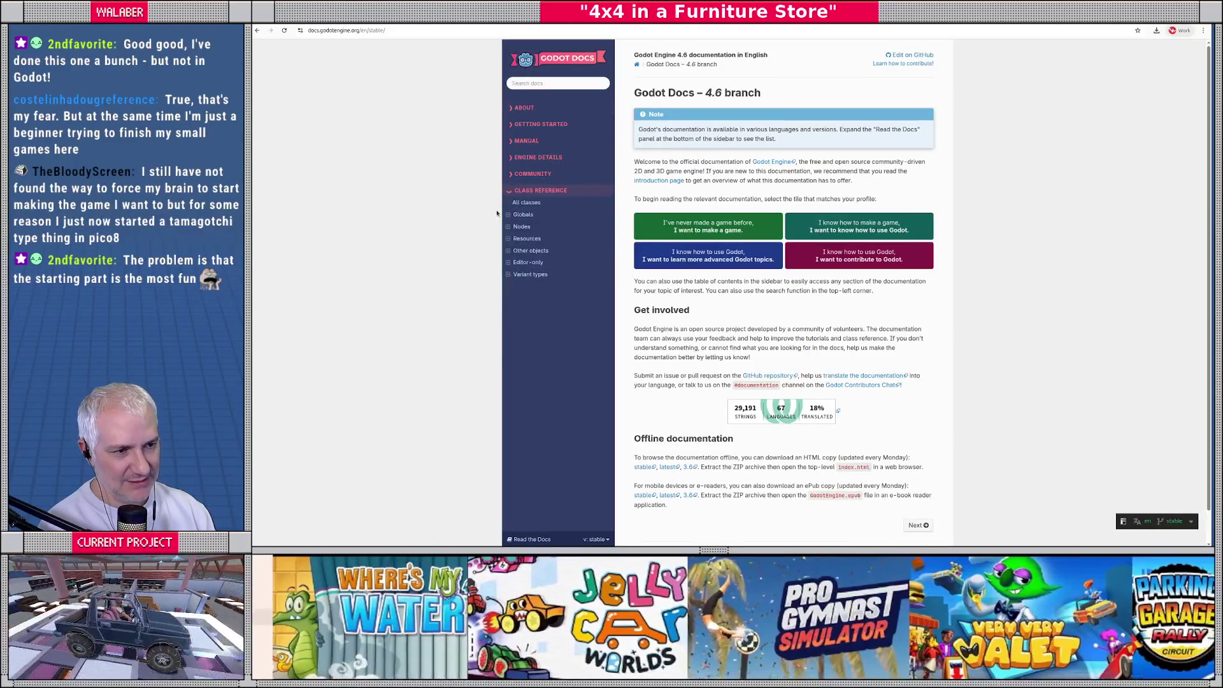
left_click(560, 85)
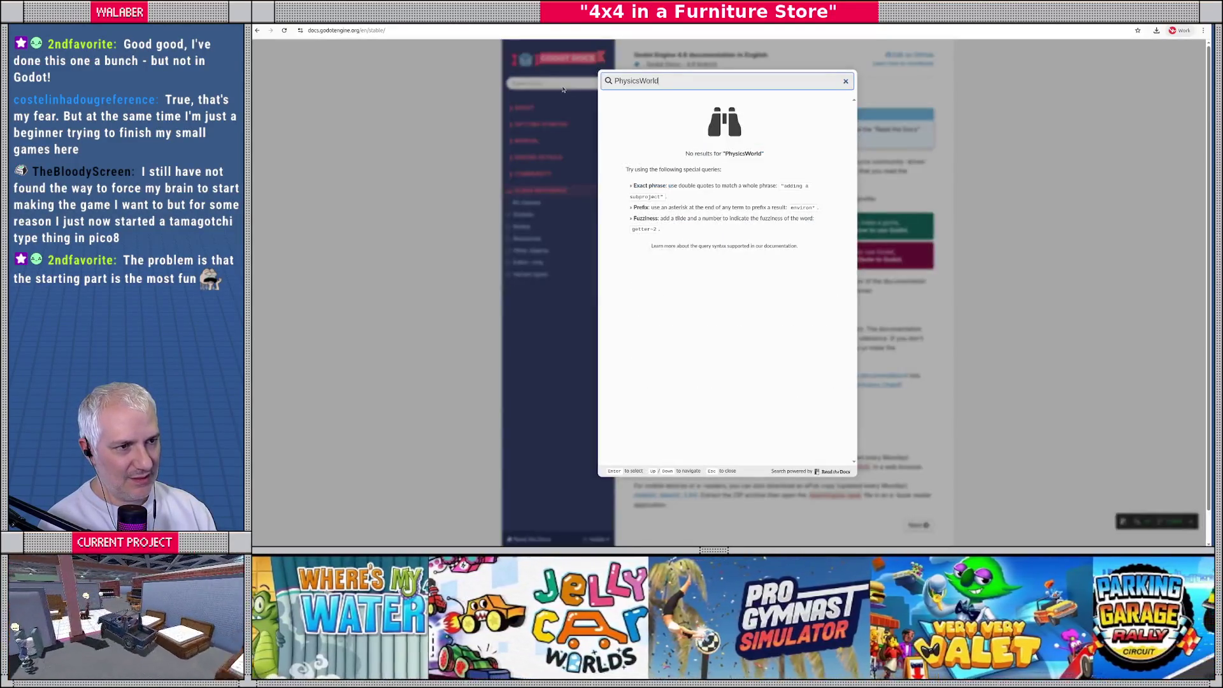
key("ctrl+a")
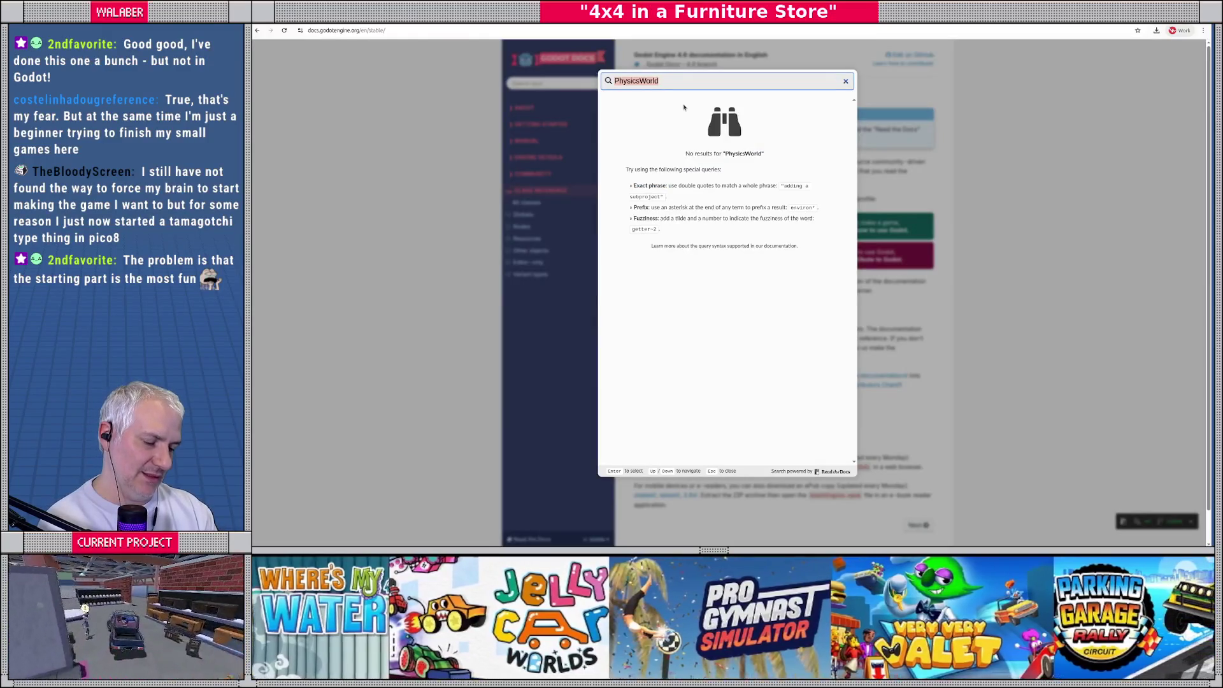
type("raycast")
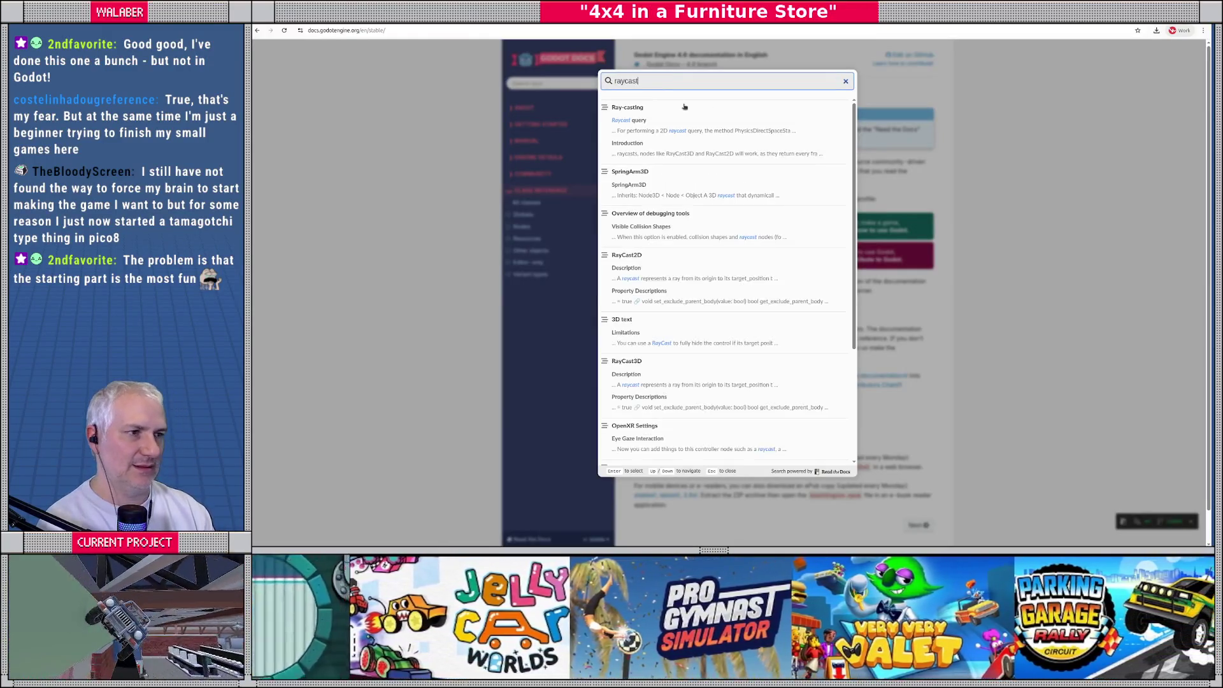
Follow the Raycast query section to PhysicsDirectSpaceState3D's intersect_ray and highlight its face_index field.
left_click(659, 124)
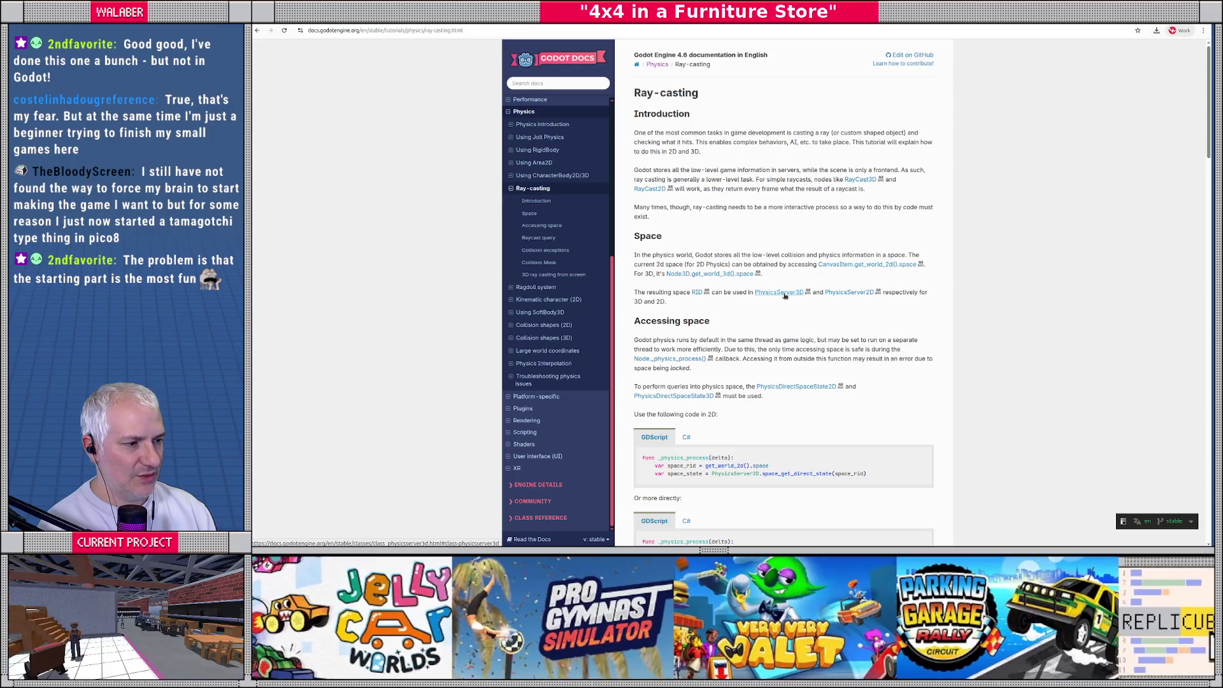
left_click(662, 396)
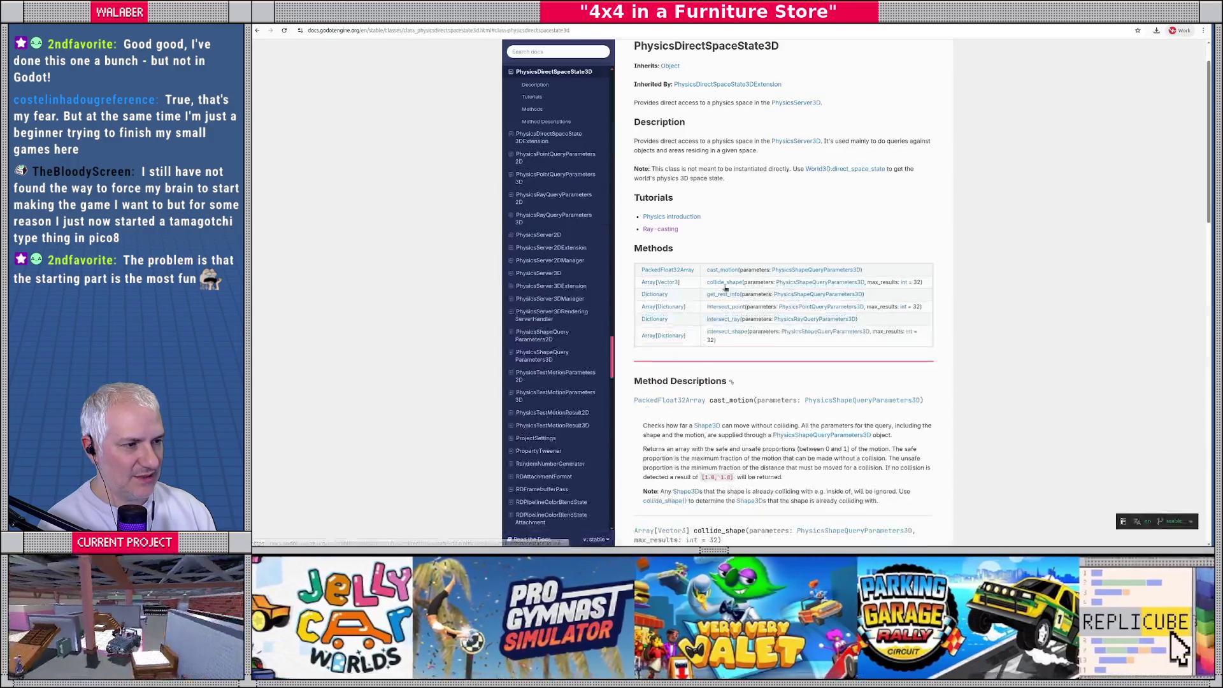
scroll(733, 207, "down", 1)
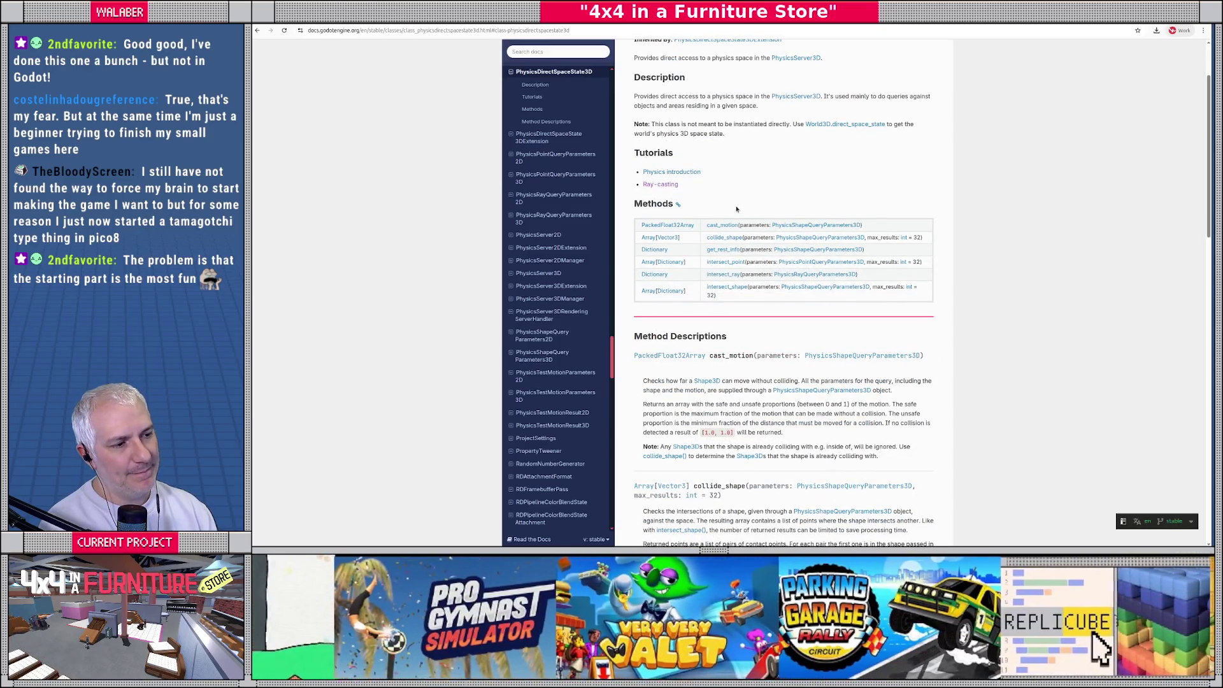
left_click(714, 274)
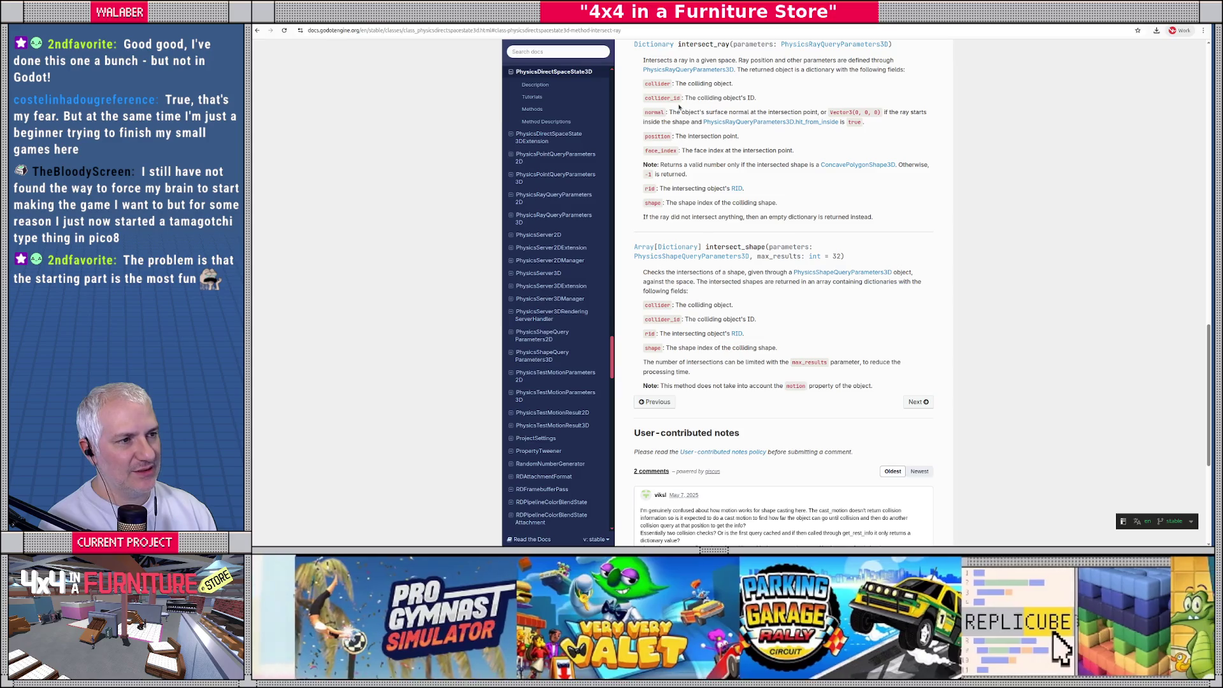
left_click_drag(643, 154, 811, 155)
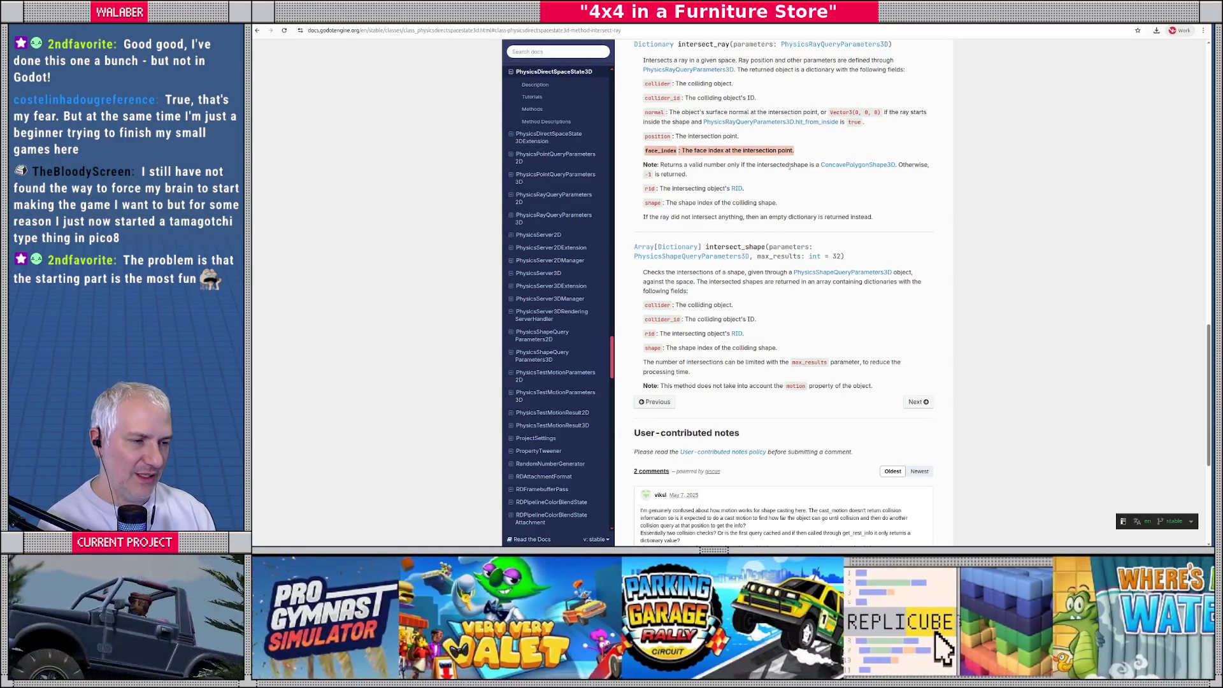
Go back to the Ray-casting tutorial page and start a new docs search.
key("alt+Left")
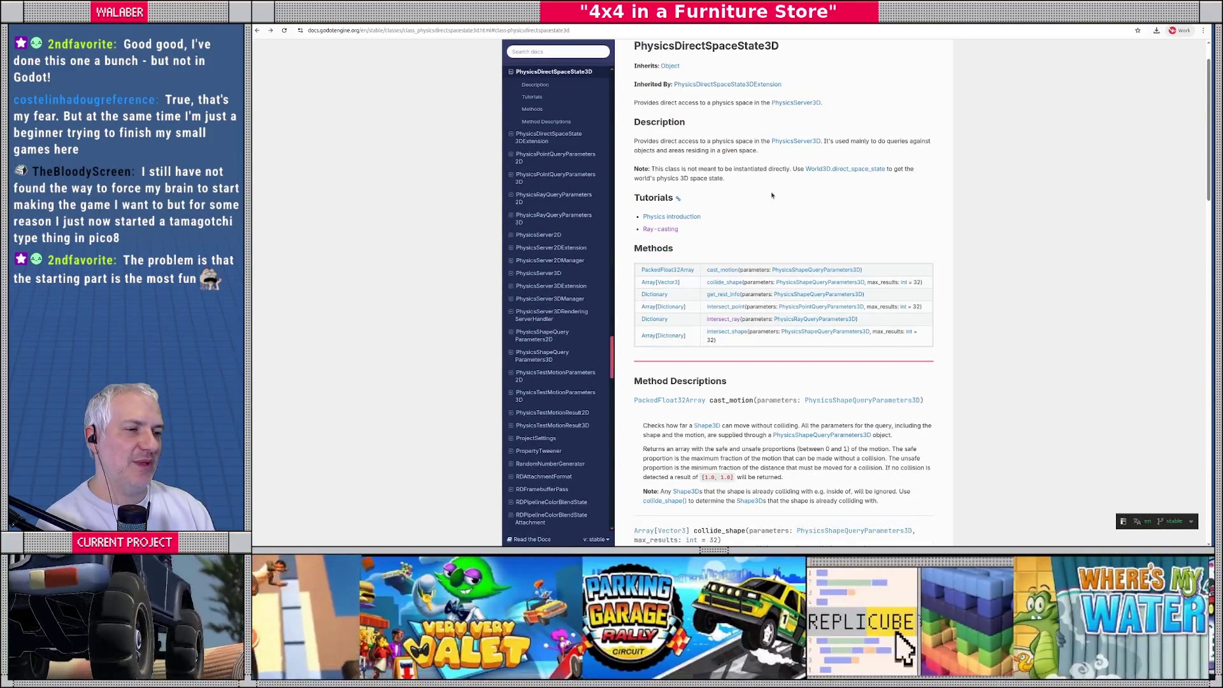
left_click(660, 228)
left_click(572, 85)
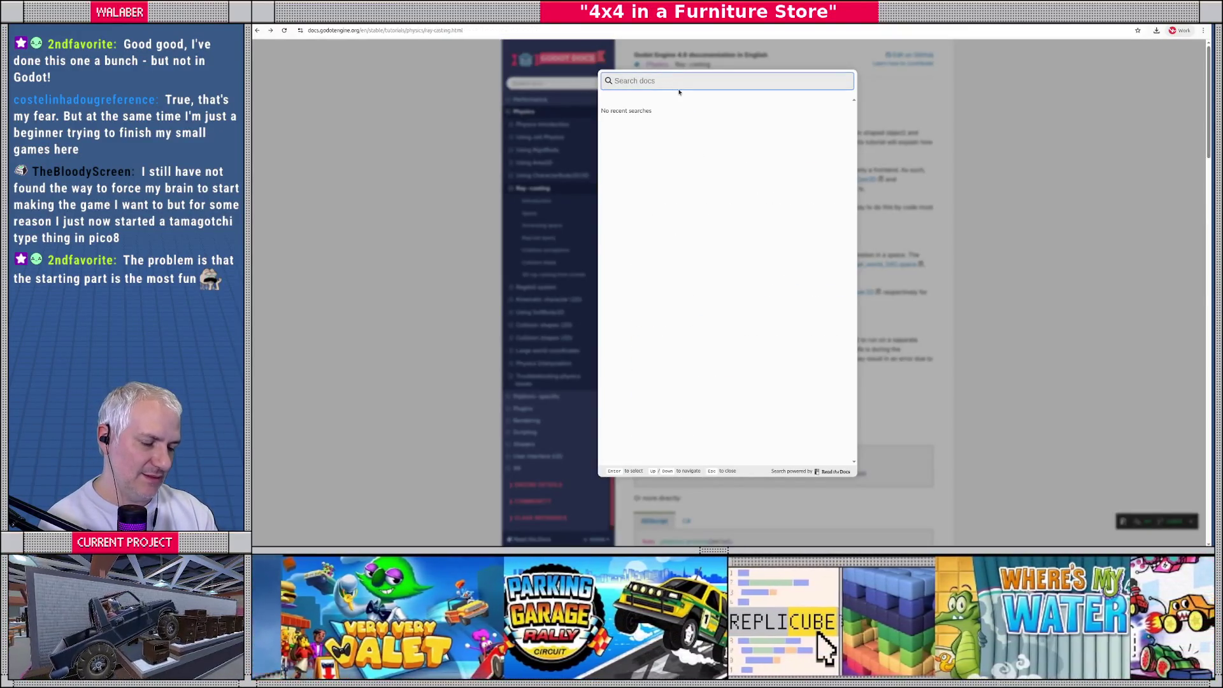
Search 'physicsdi', then reach PhysicsDirectBodyState3D's methods via PhysicsServer3D before returning to Godot.
type("physicsdi")
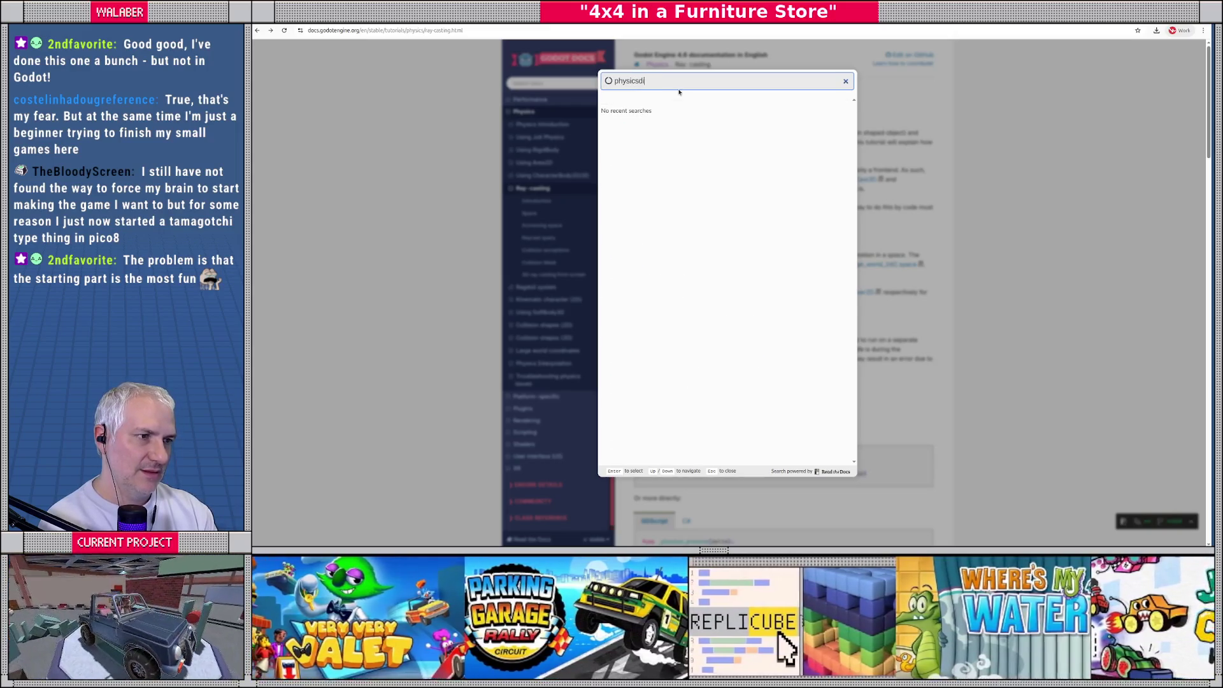
key("Escape")
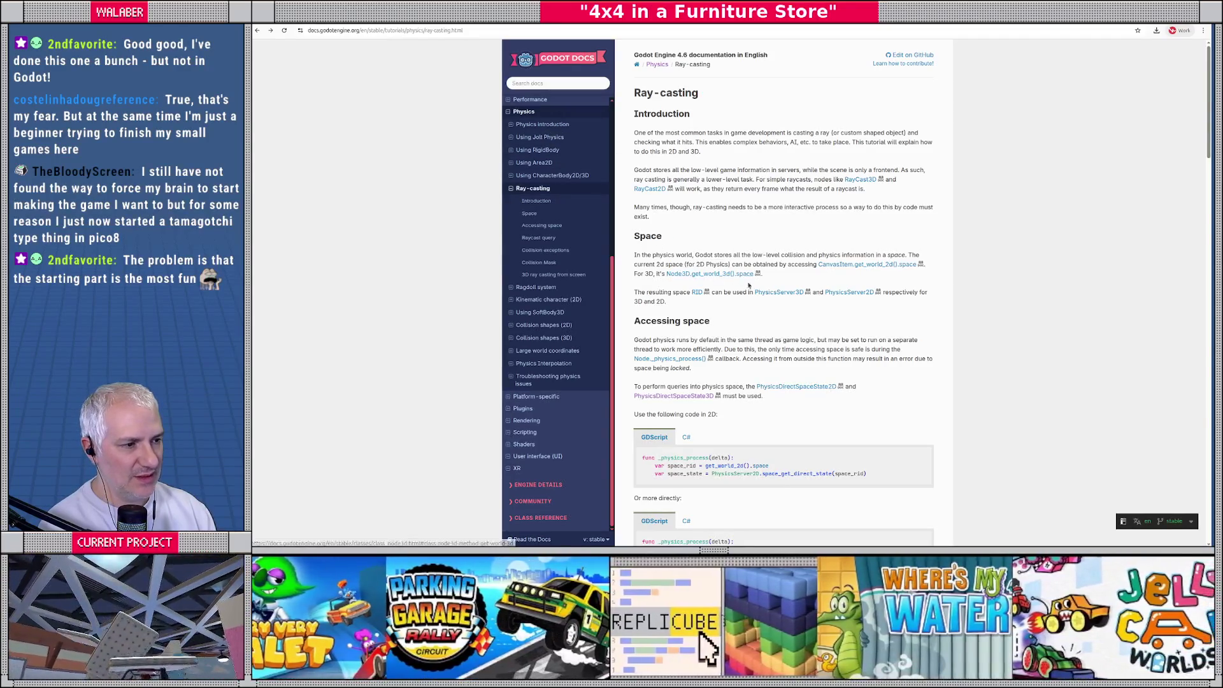
left_click(779, 293)
scroll(732, 306, "down", 12)
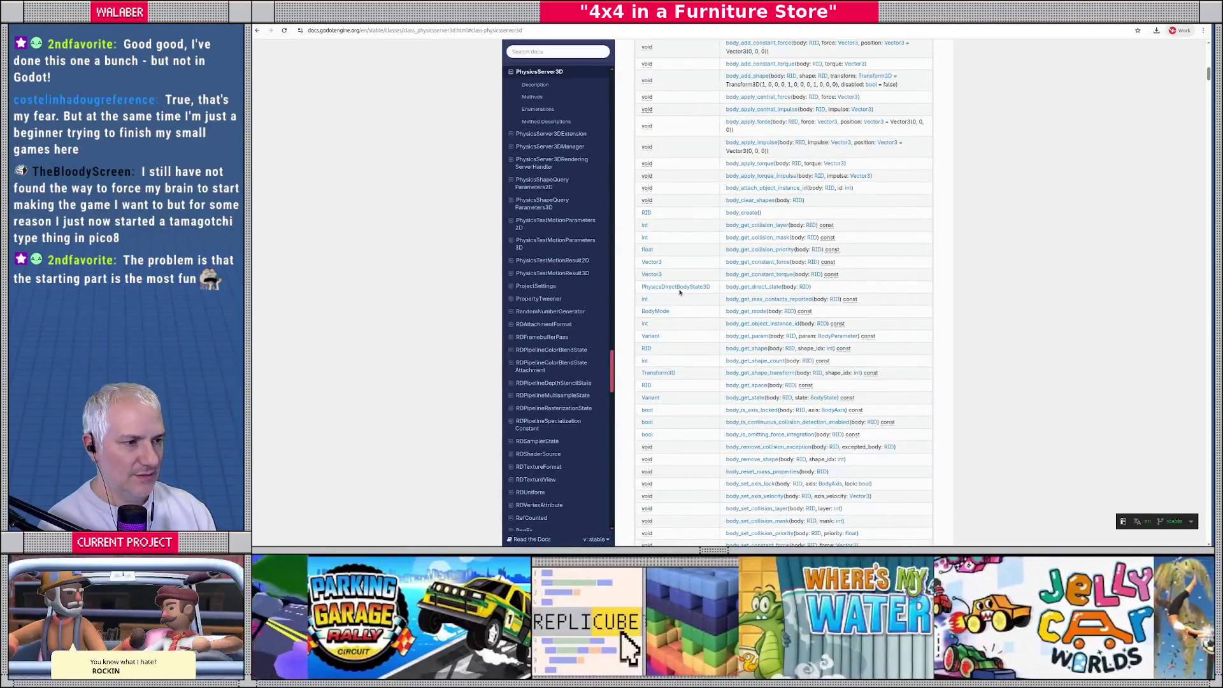
left_click(688, 286)
scroll(684, 197, "down", 5)
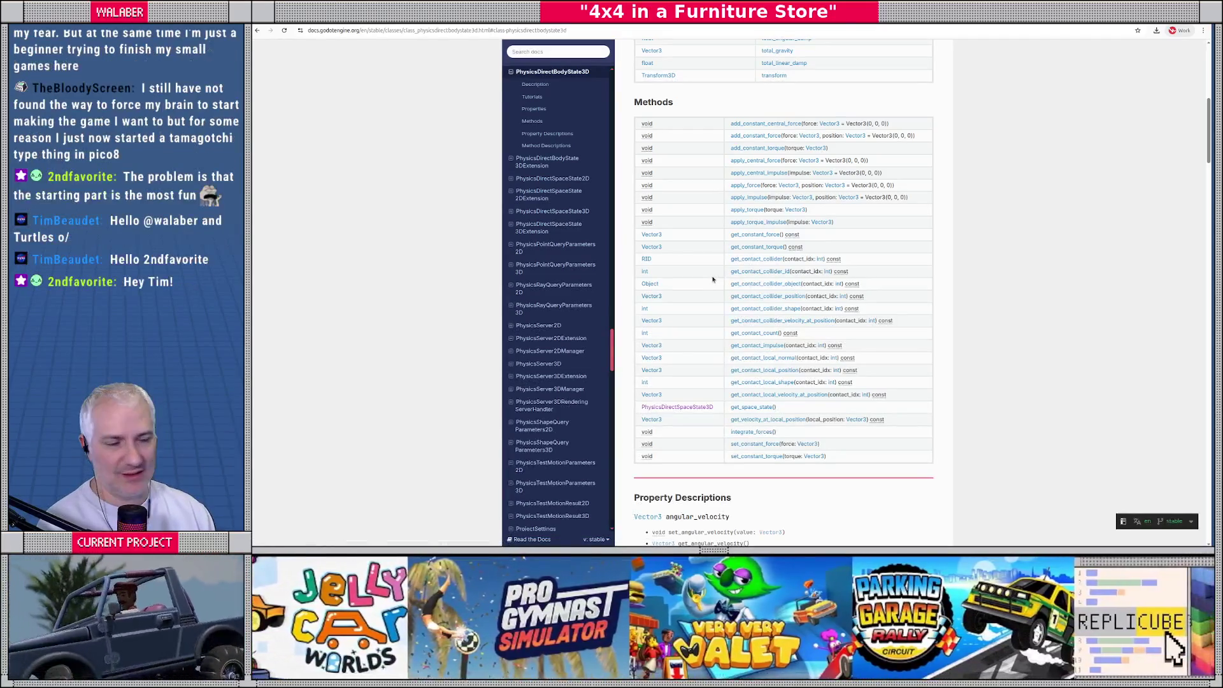
key("alt+Tab")
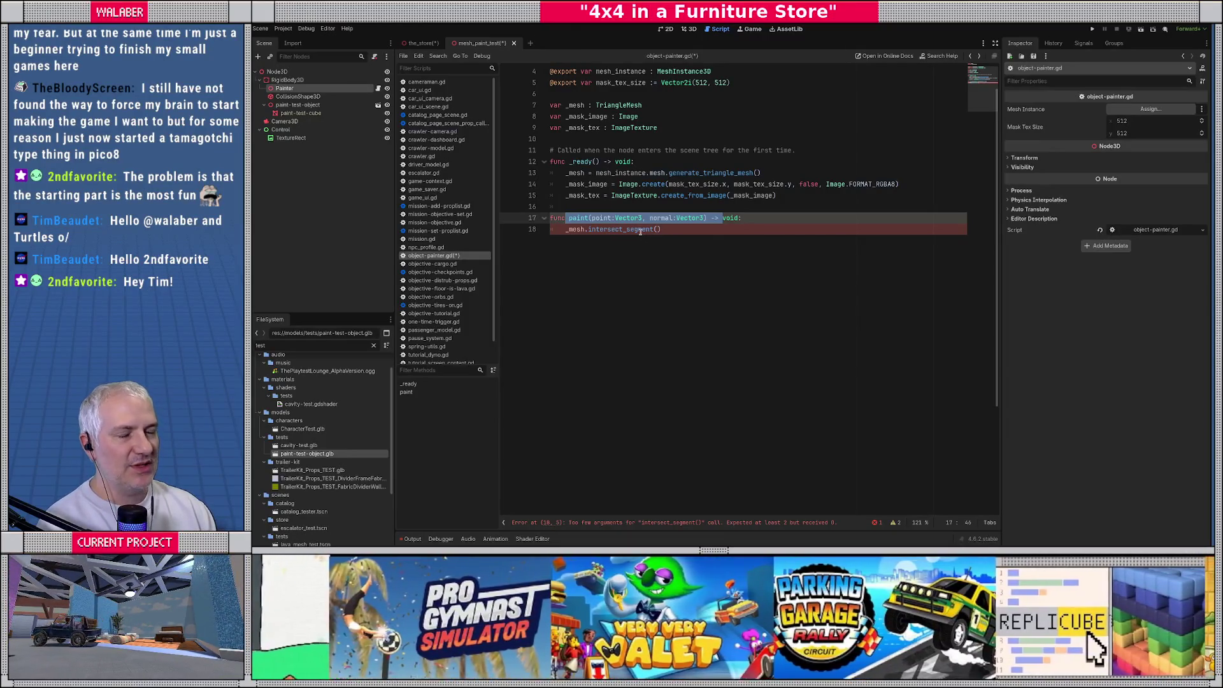
Delete the _mesh.intersect_segment() call and start 'var ray_a_world := point + (normal' in its place.
mouse_move(640, 232)
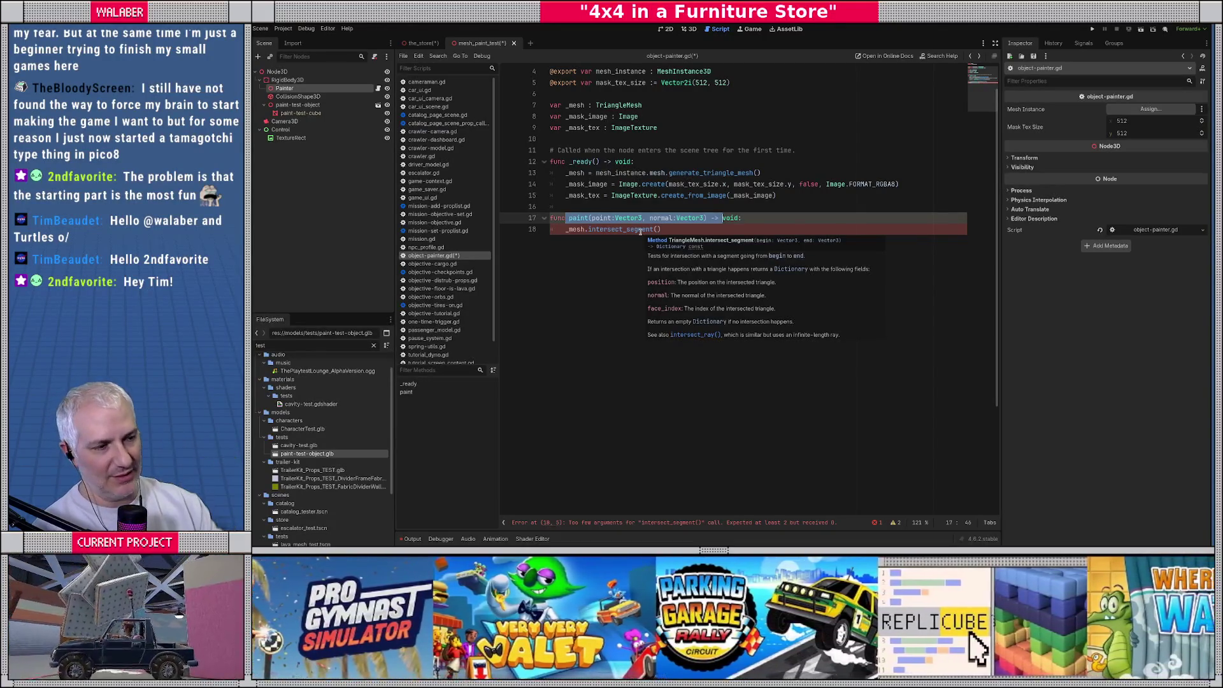
left_click_drag(566, 229, 712, 229)
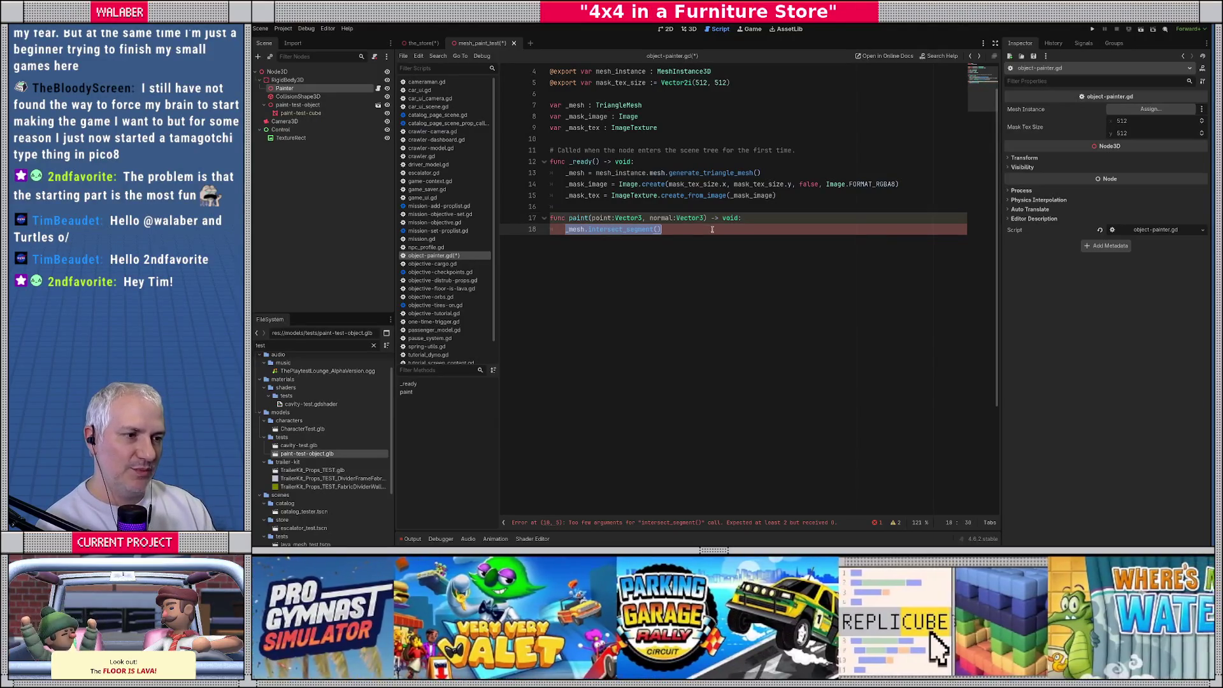
key("BackSpace")
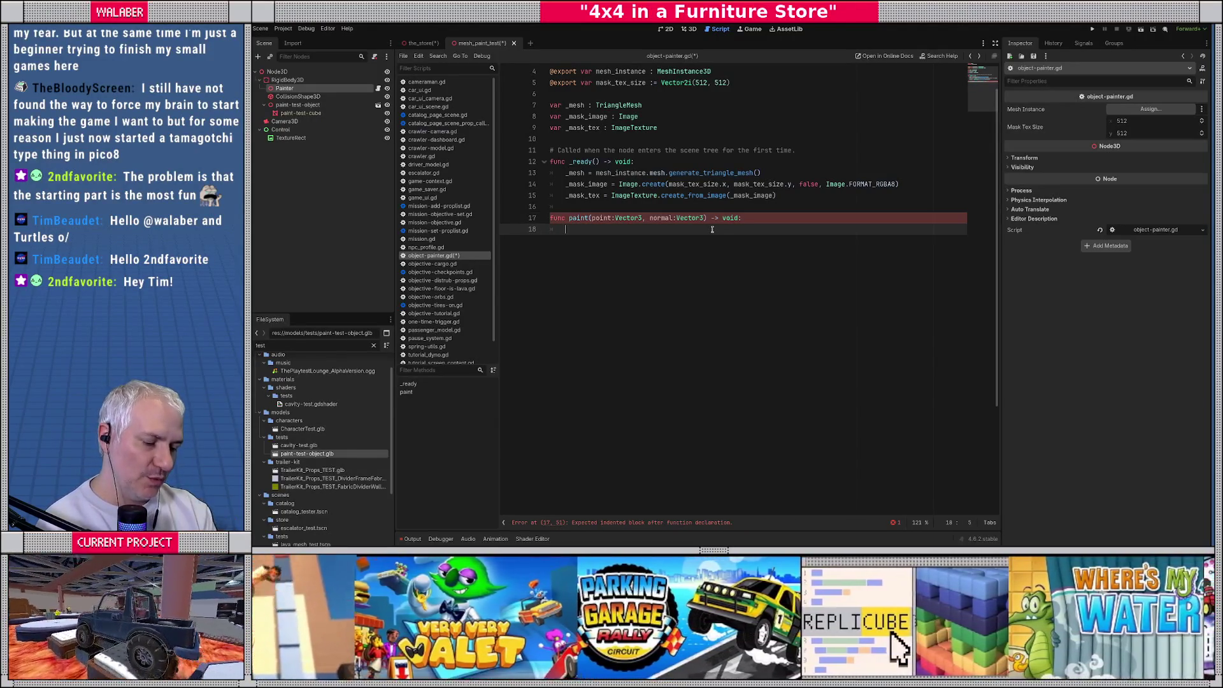
type("var ")
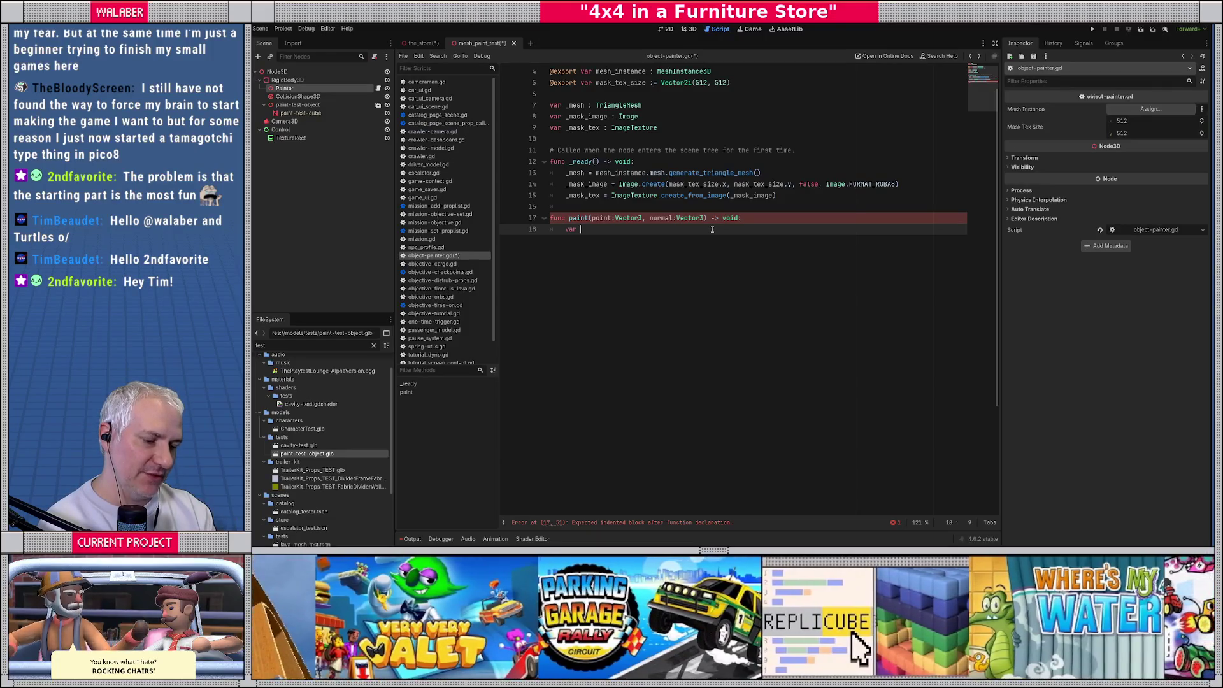
type("ray_a")
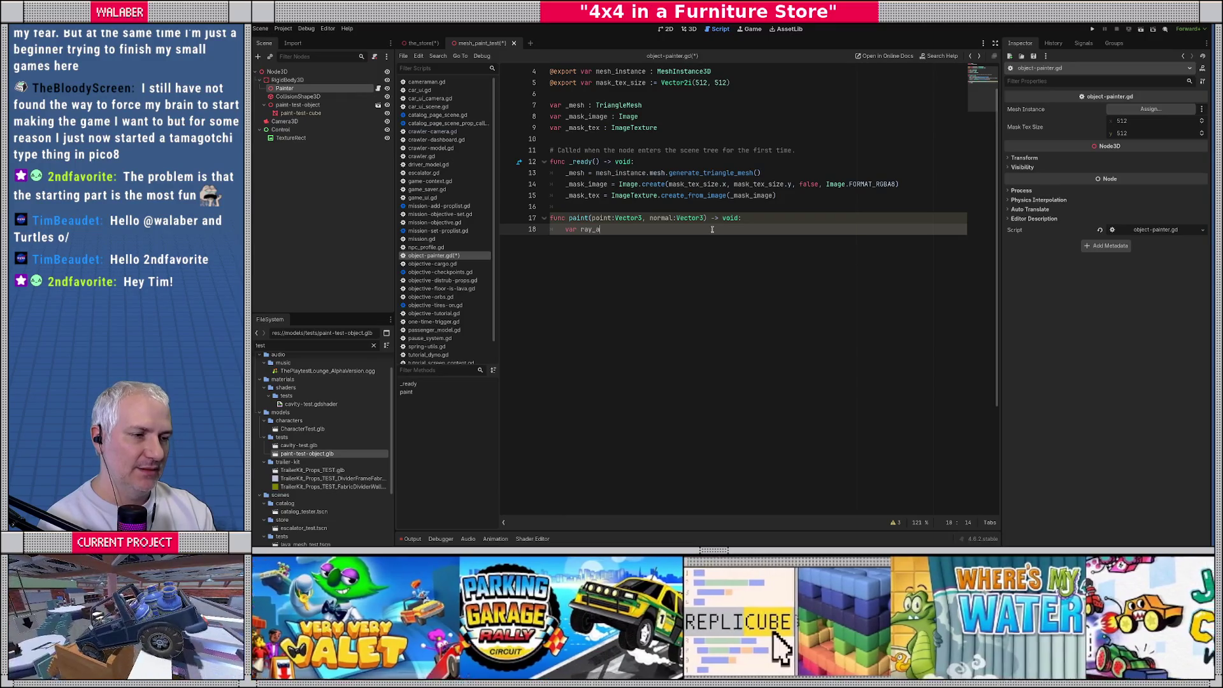
type("_world :=")
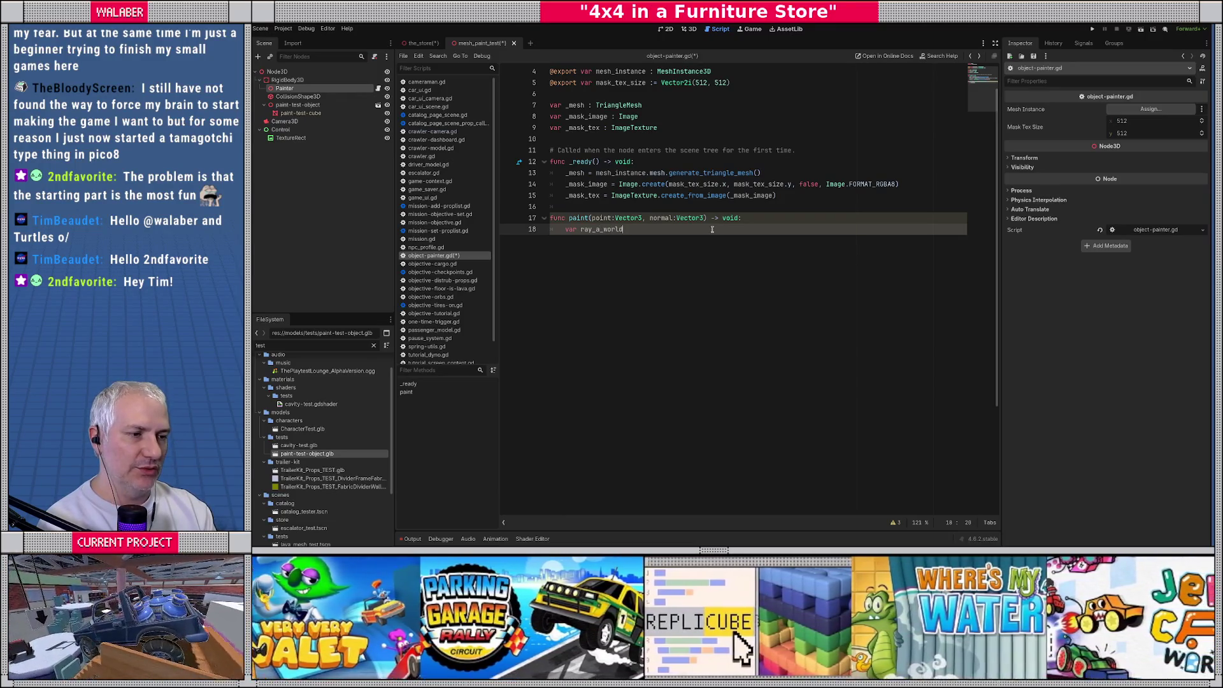
type(" point")
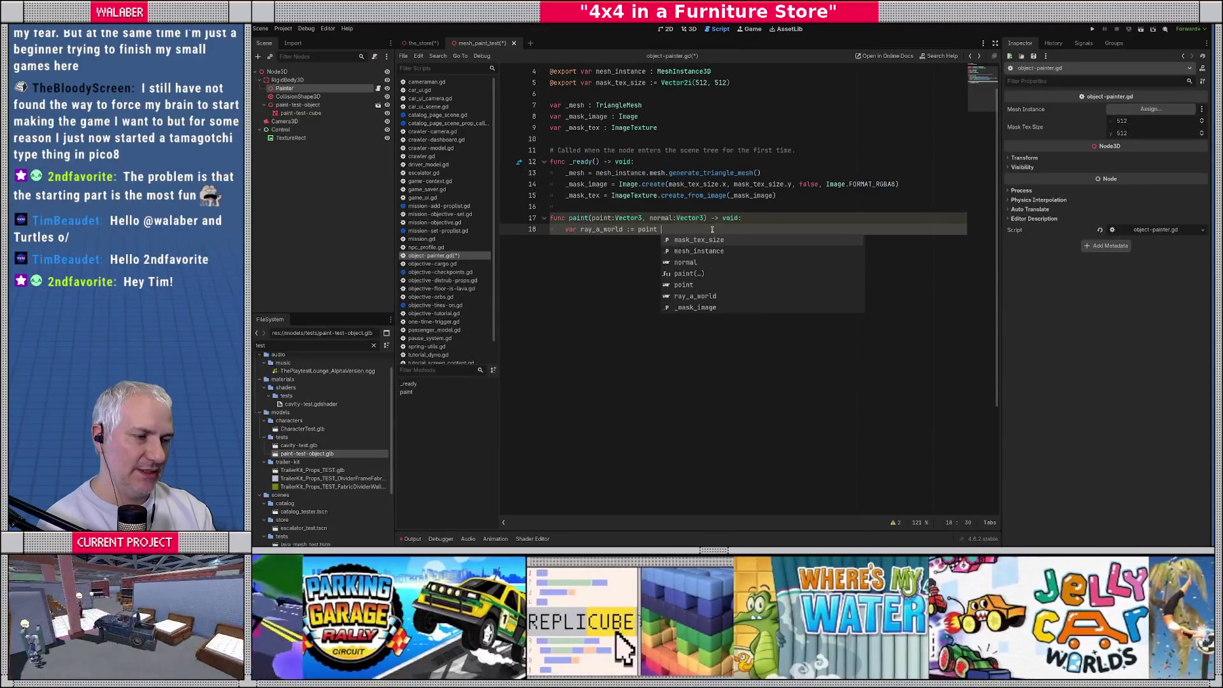
type(" + (normal *")
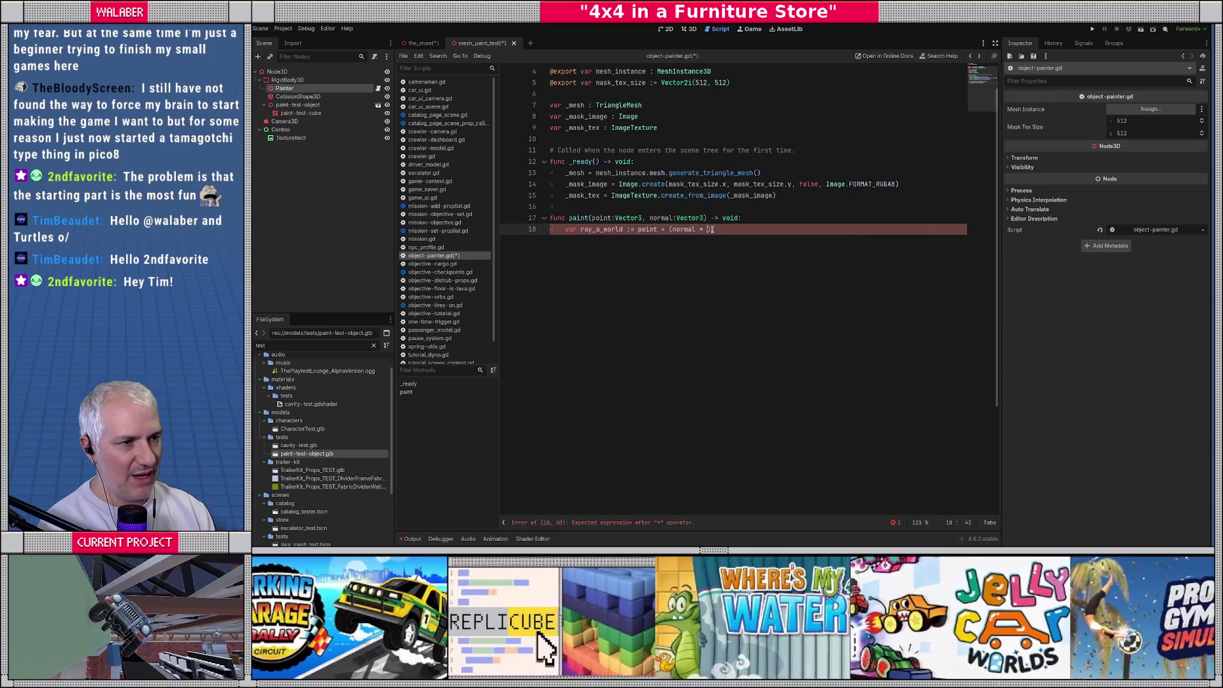
Insert 'const RAY_STEP := 0.1' on a new line after line 6 of the script.
left_click(637, 91)
key("Return")
type("const ")
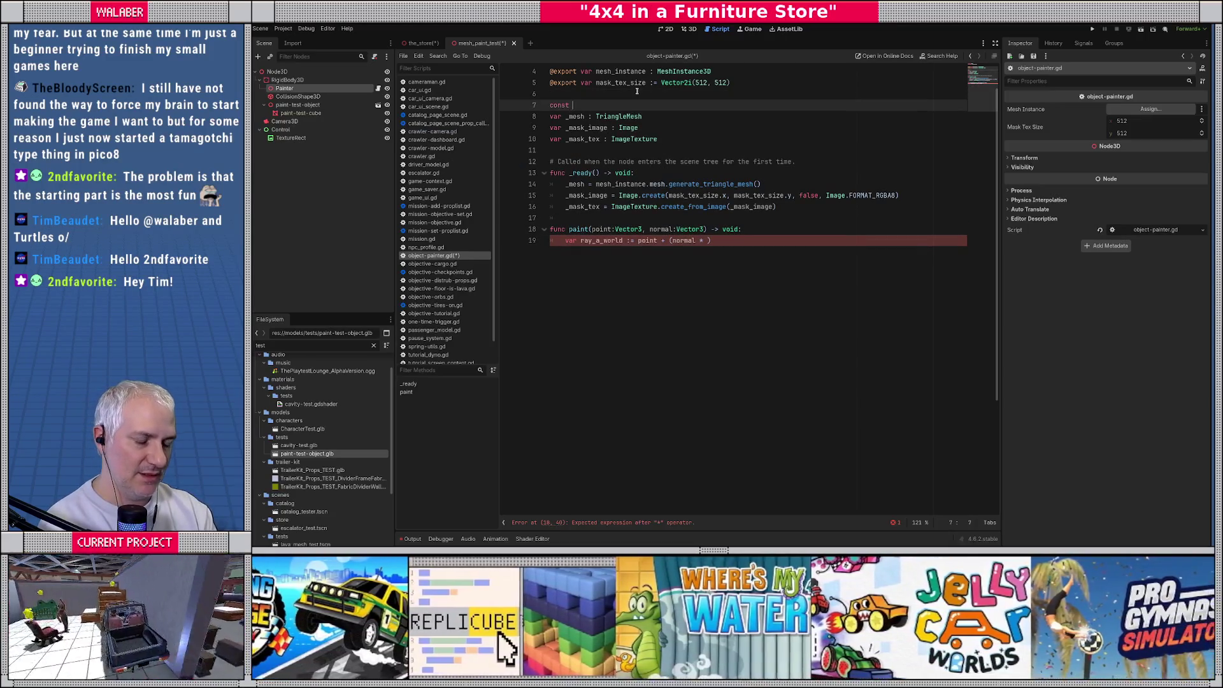
type("RAY_")
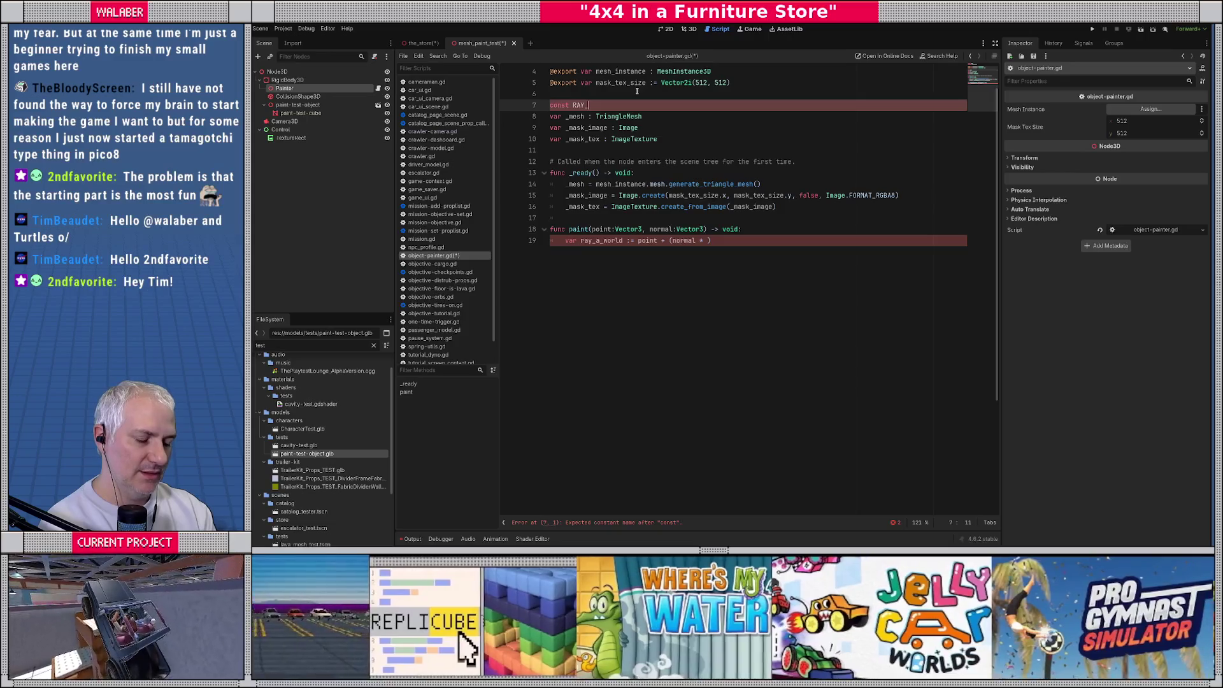
type("STEP := ")
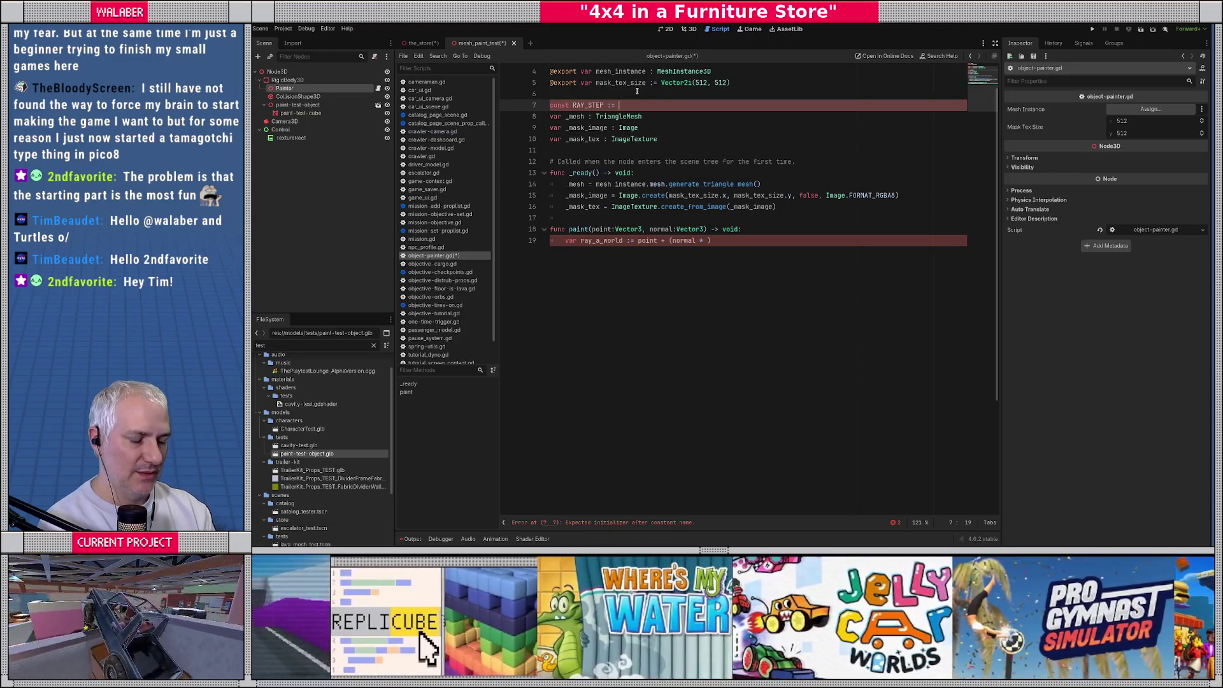
type("0..")
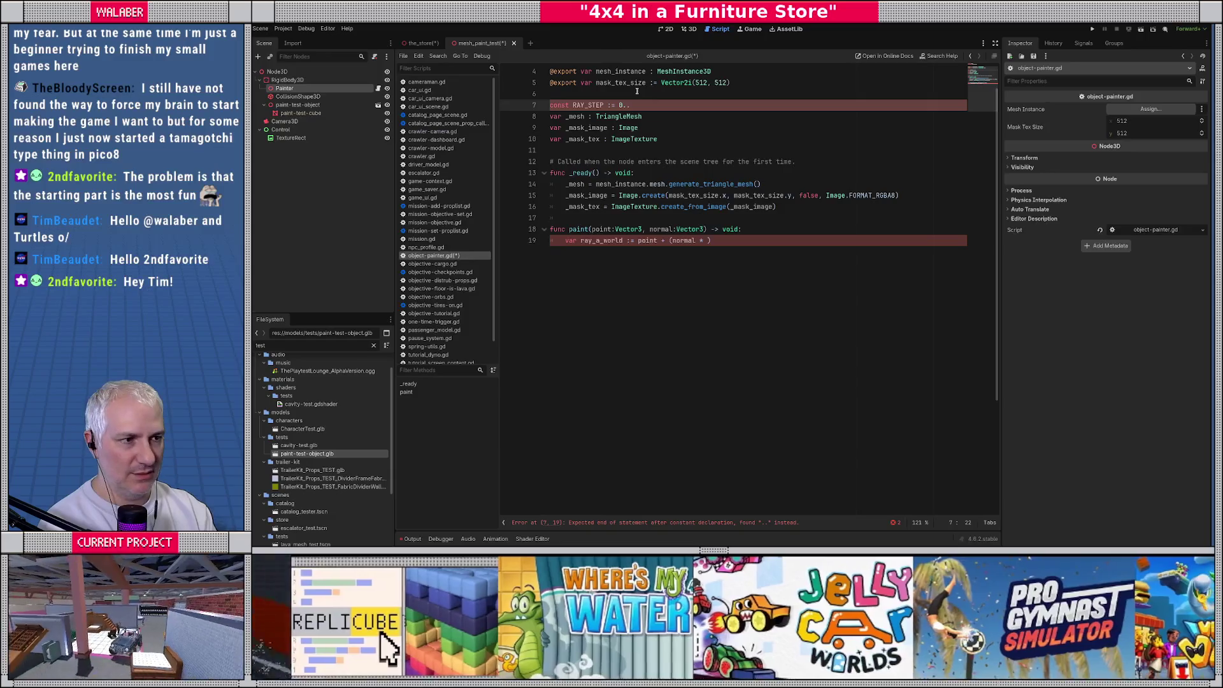
type("1")
key("Return")
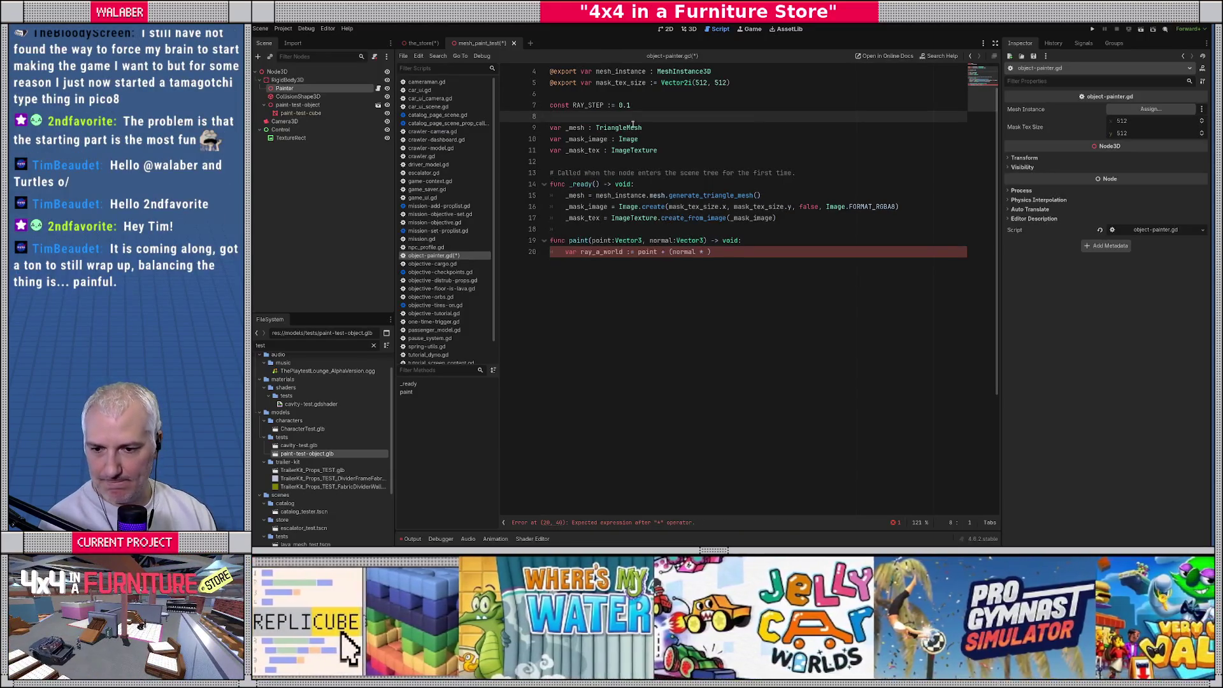
mouse_move(627, 123)
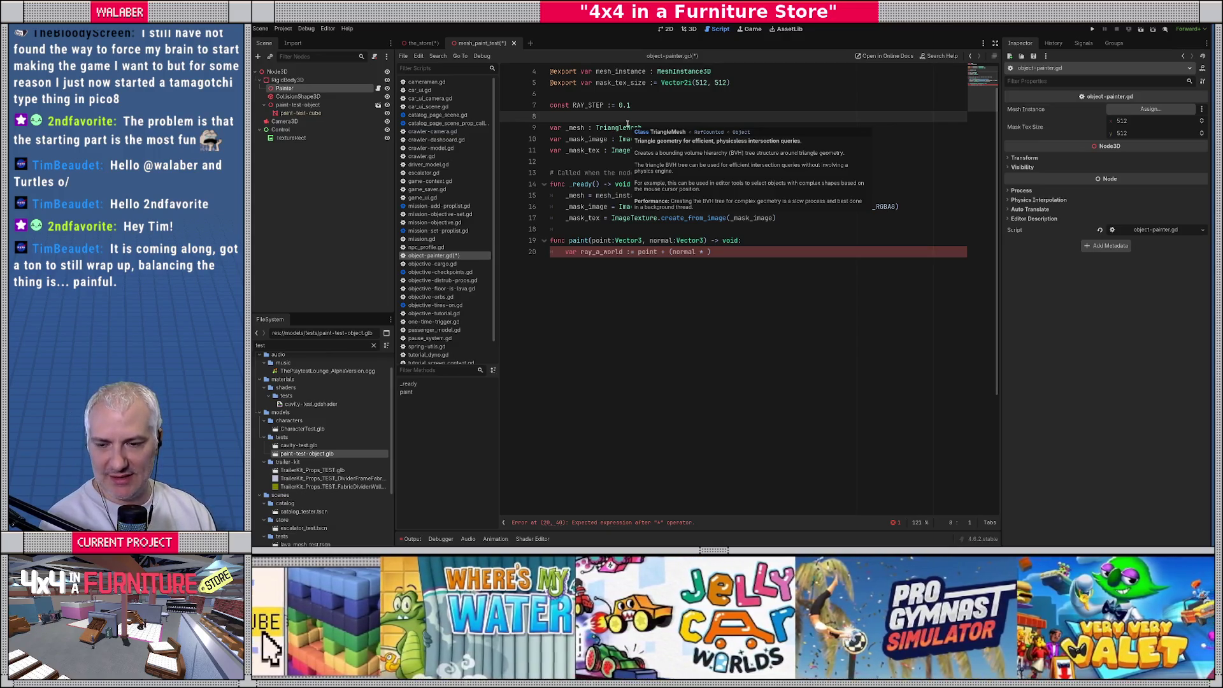
left_click(707, 252)
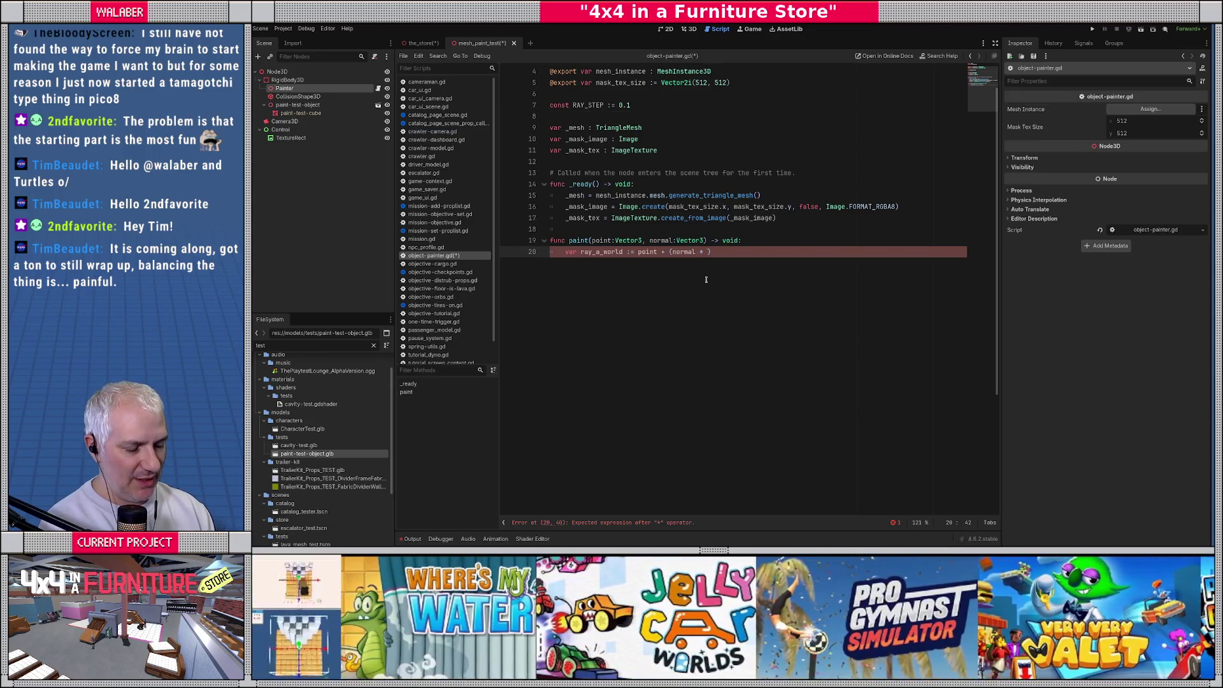